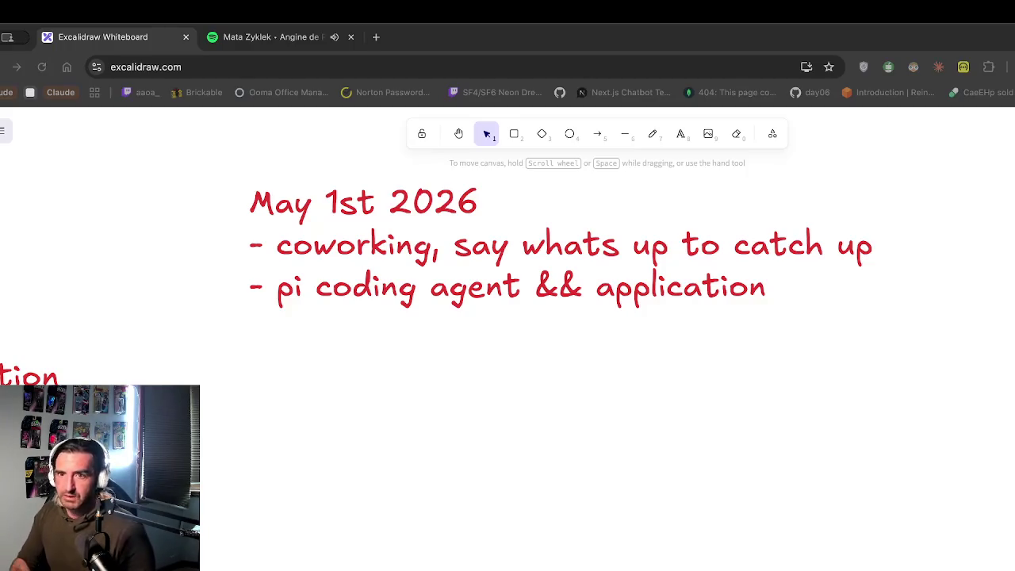
# Step: Open a new browser tab beside the Excalidraw board of May 1st 2026 notes
pyautogui.hotkey('ctrl', 't')
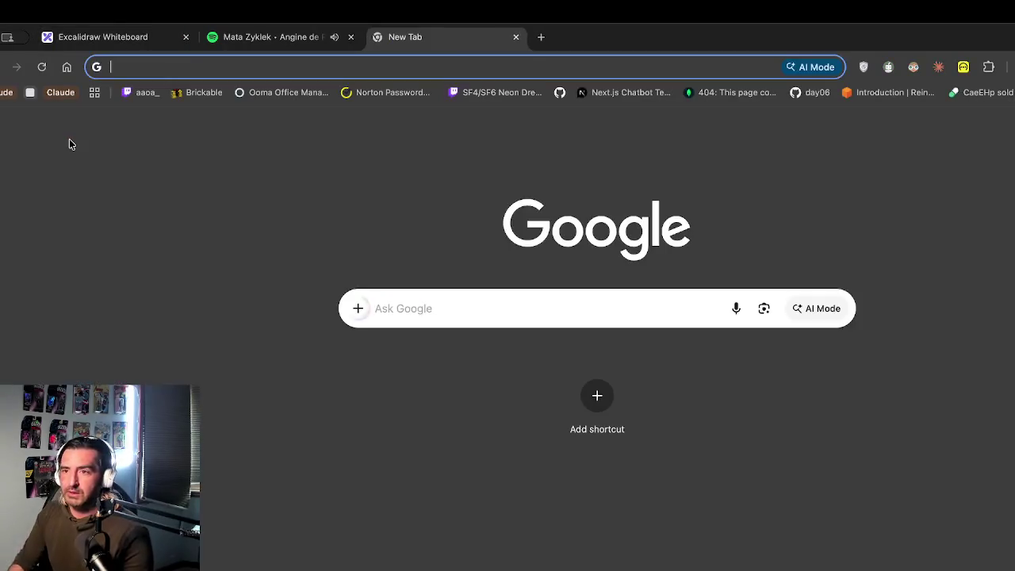
# Step: Search 'free comic book day 2026', browse the official site, then return to the results
pyautogui.write('free comic boo')
pyautogui.press('Return')
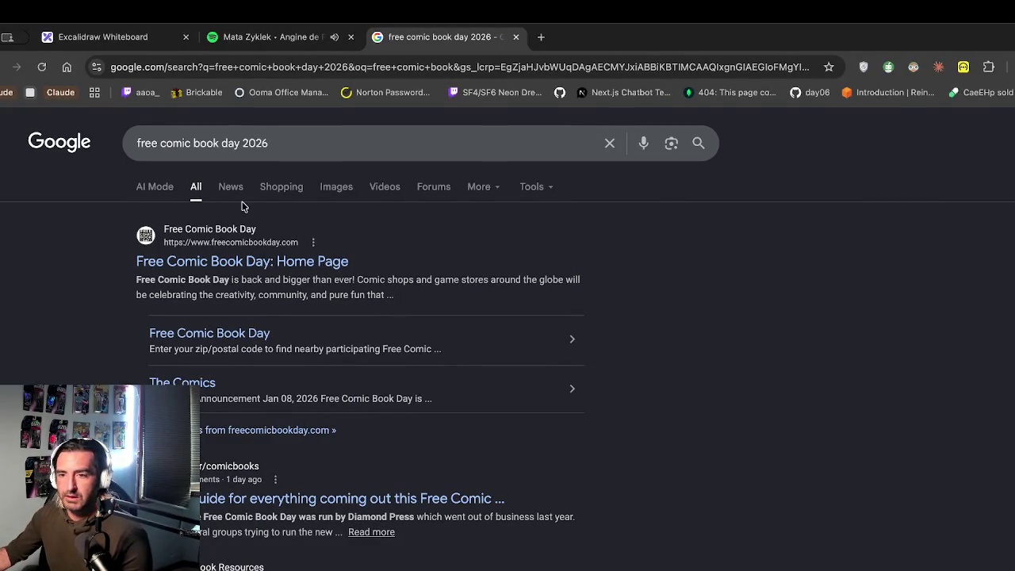
pyautogui.click(213, 260)
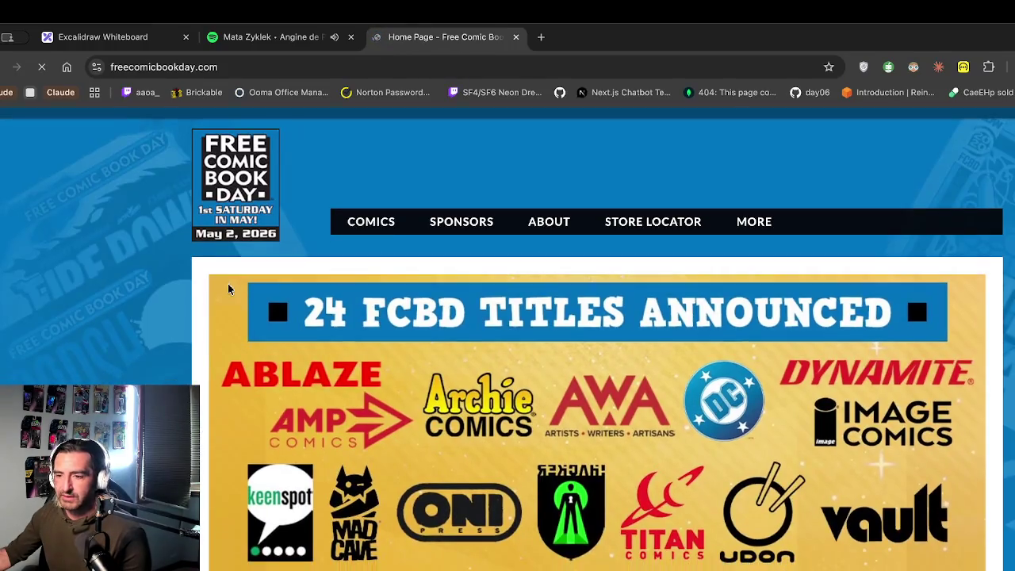
pyautogui.scroll(-3, 230, 291)
pyautogui.scroll(-5, 230, 291)
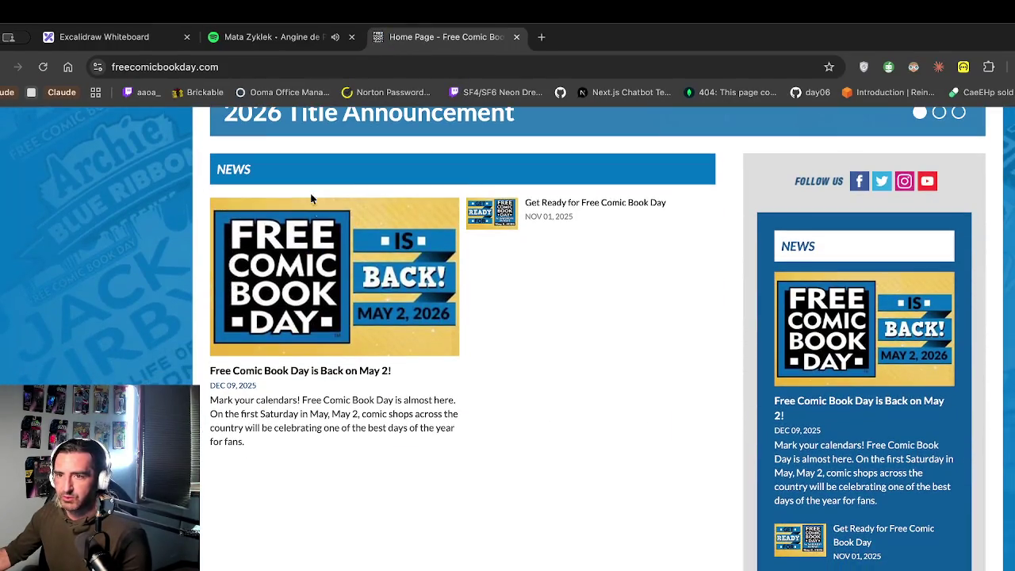
pyautogui.scroll(-2, 251, 330)
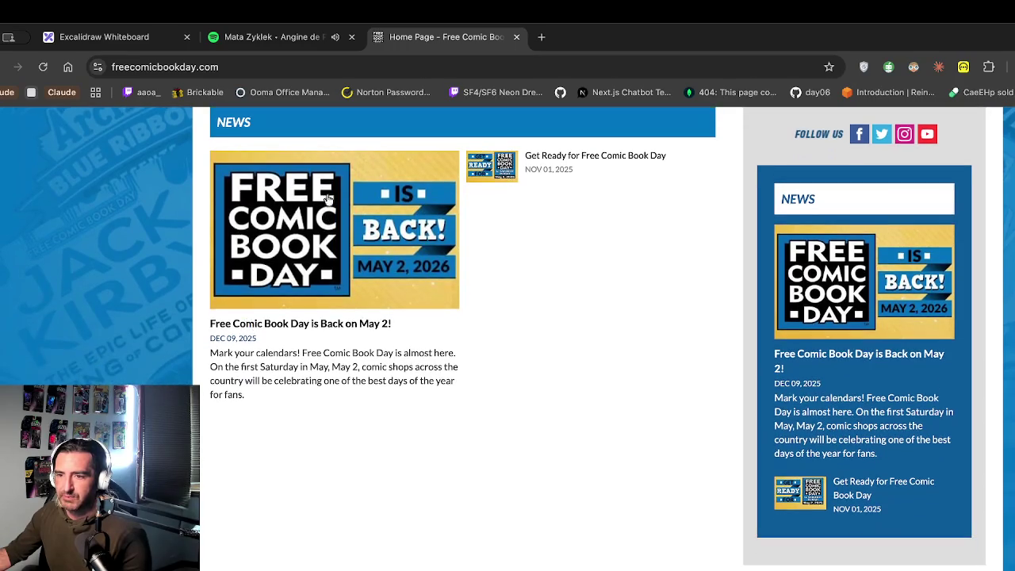
pyautogui.scroll(-3, 249, 283)
pyautogui.scroll(15, 248, 279)
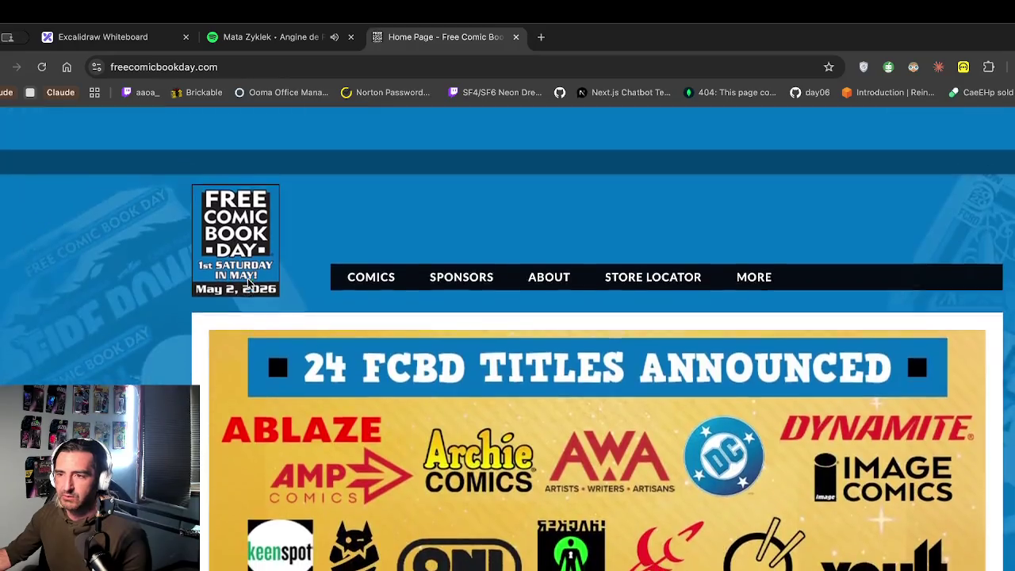
pyautogui.press('super+bracketleft')
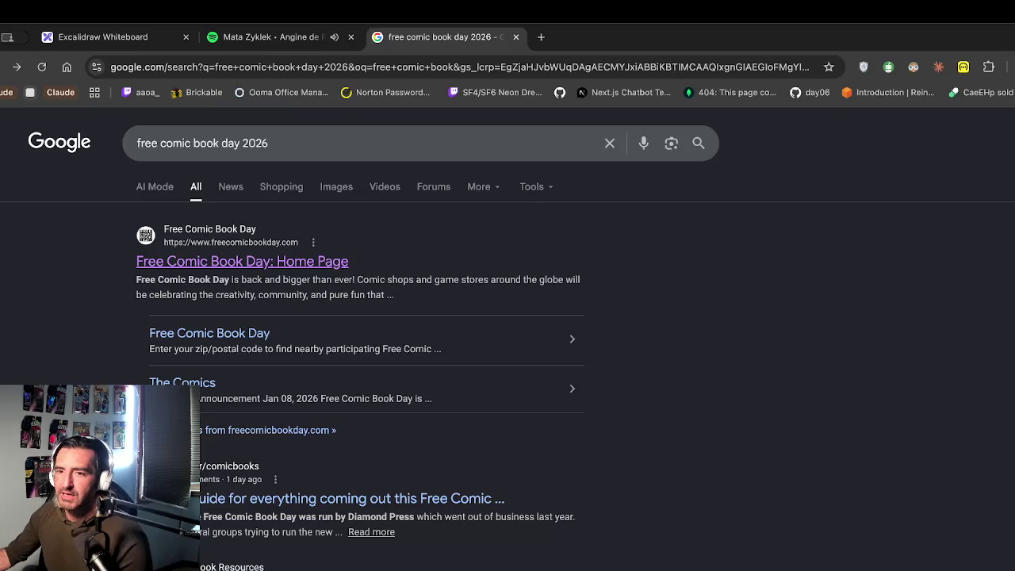
# Step: Change the search to free comic book day issues worth money and open the PriceCharting guide
pyautogui.moveTo(223, 143); pyautogui.dragTo(317, 172)
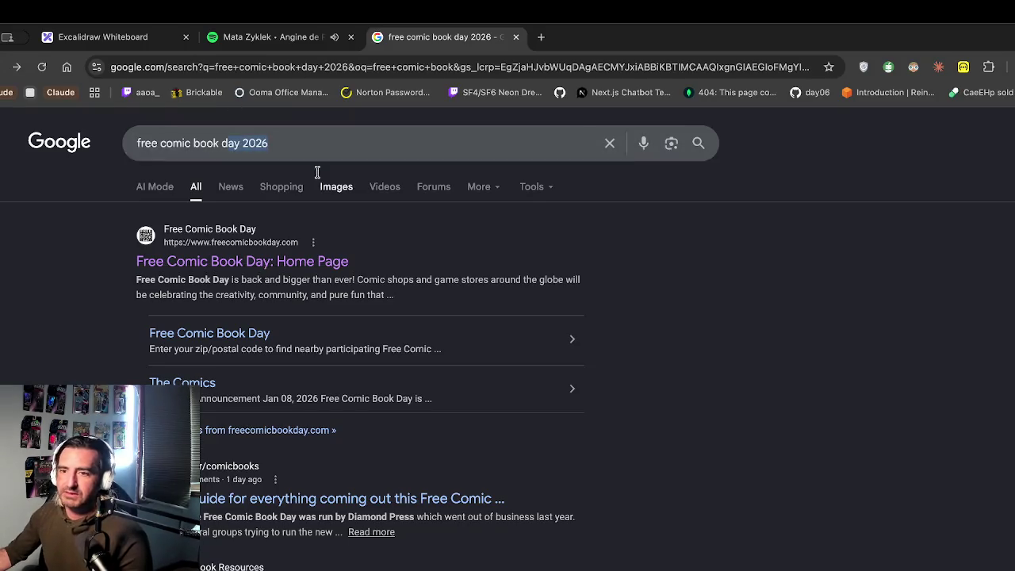
pyautogui.press('BackSpace')
pyautogui.write('bo')
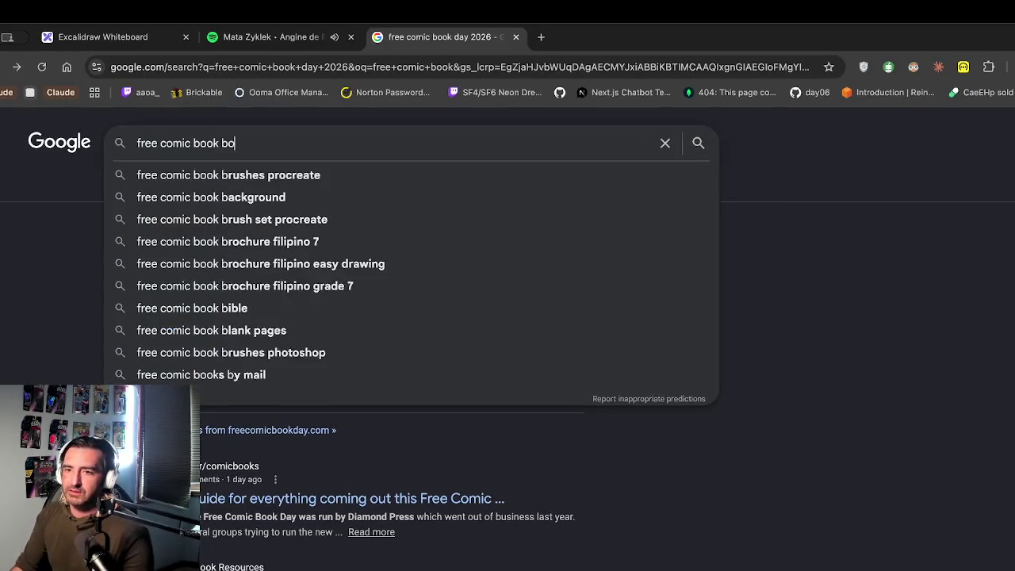
pyautogui.write('ok day issues wor')
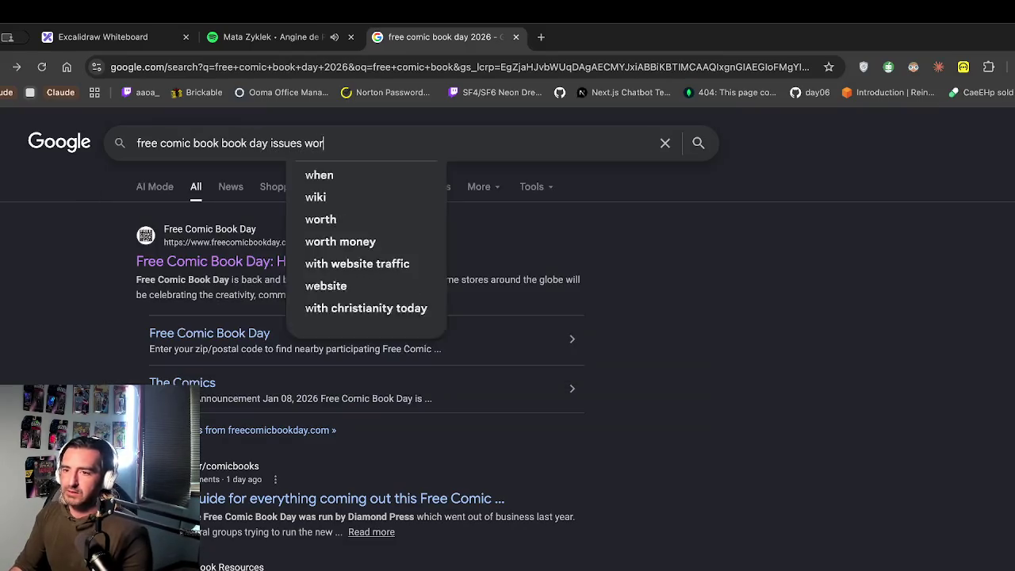
pyautogui.write('th money')
pyautogui.press('Return')
pyautogui.scroll(-5, 317, 186)
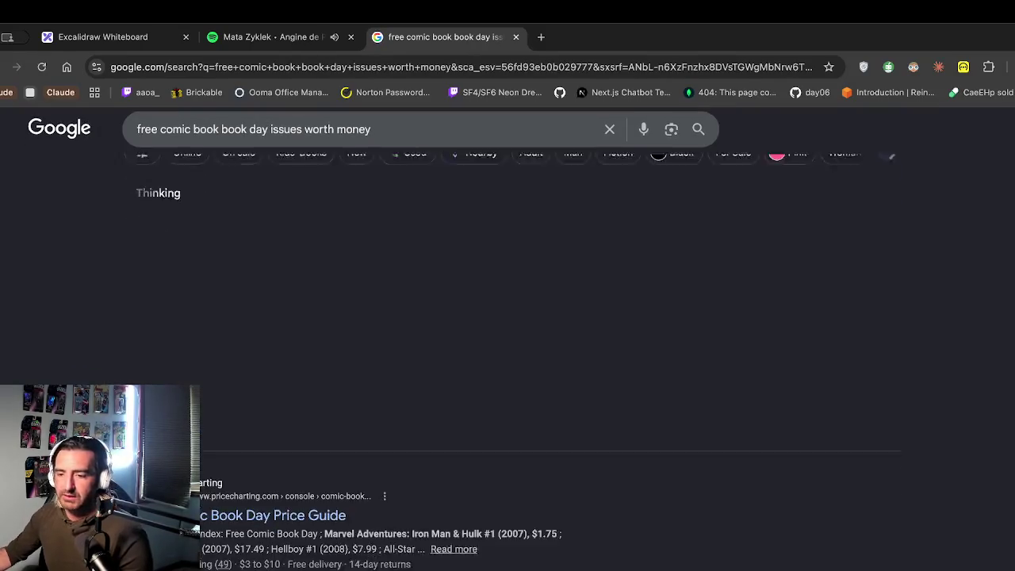
pyautogui.click(283, 417)
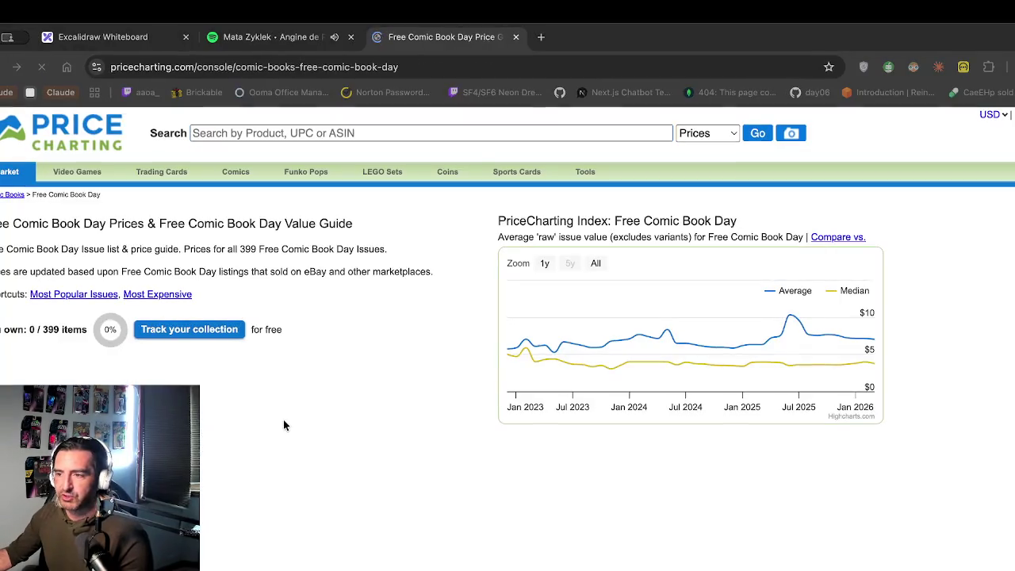
# Step: Sort issues by ungraded price, highest first, and open Avengers / X-Men [Momoko] #1 (2022)
pyautogui.scroll(-3, 391, 348)
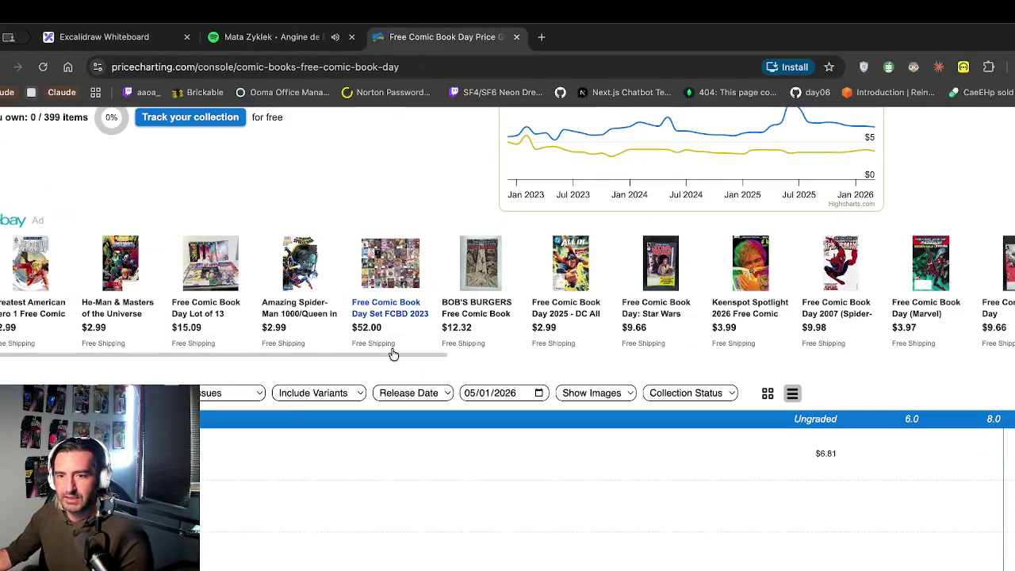
pyautogui.scroll(-2, 393, 353)
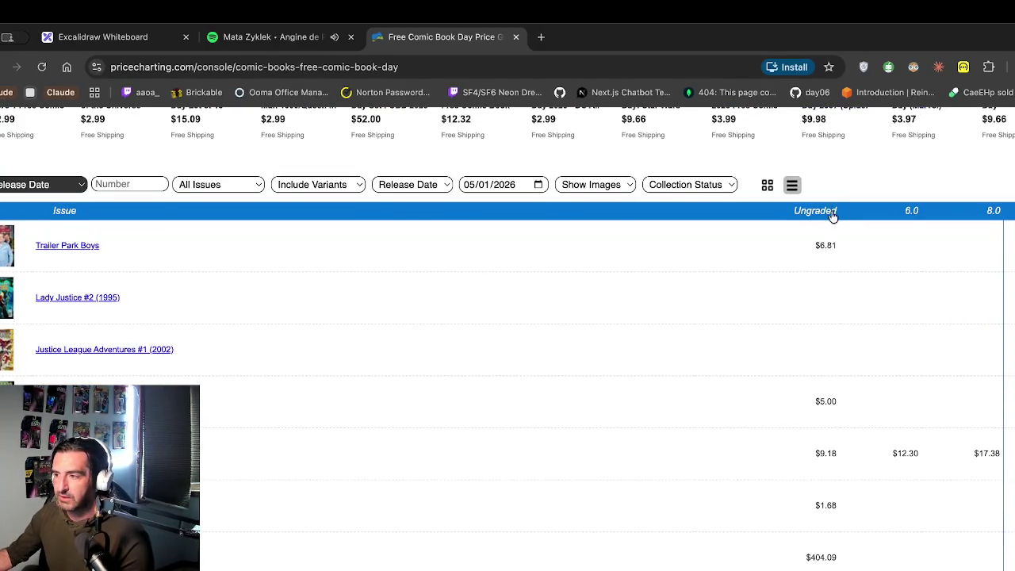
pyautogui.click(832, 216)
pyautogui.scroll(-3, 622, 405)
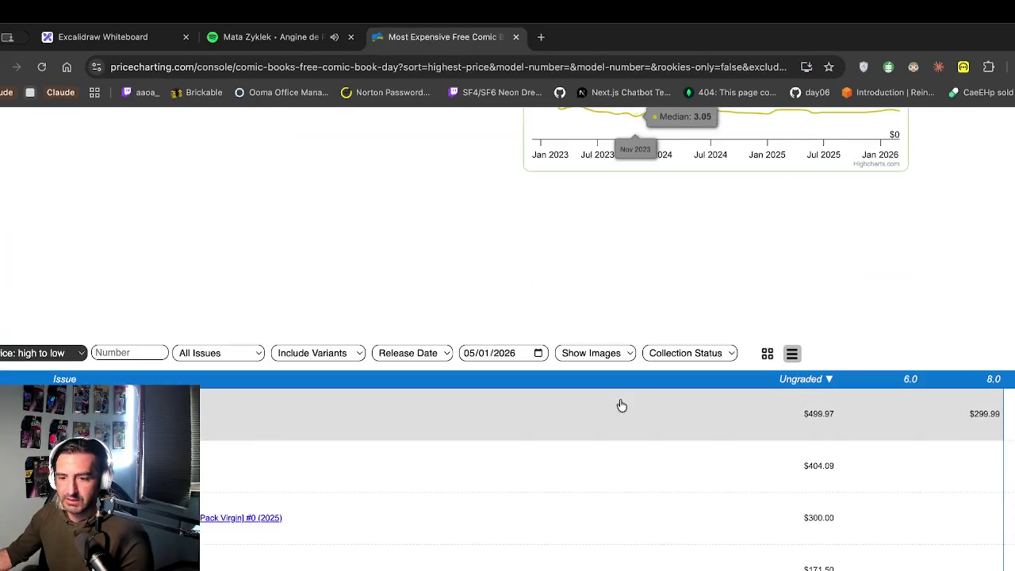
pyautogui.scroll(-1, 622, 405)
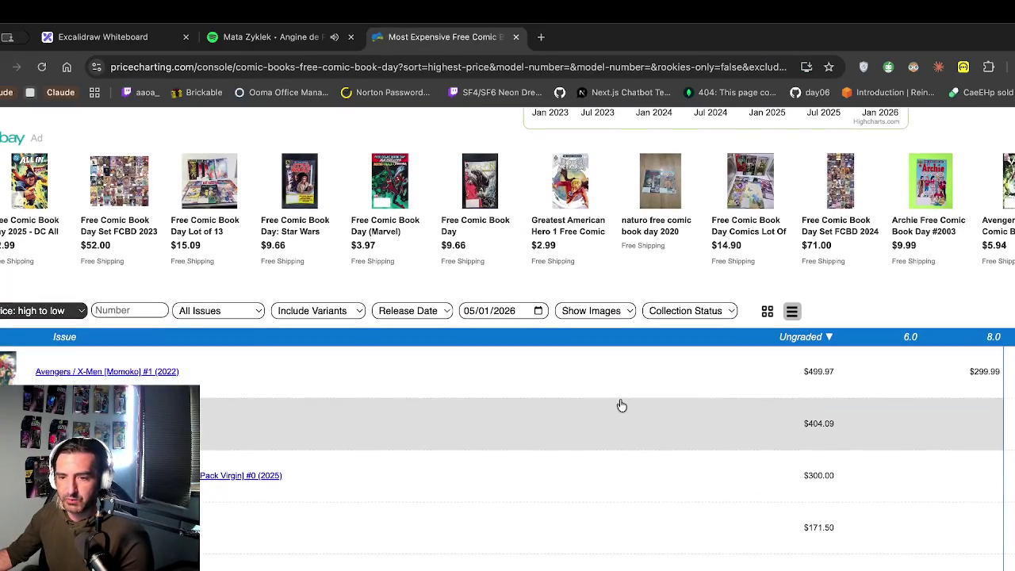
pyautogui.click(113, 371)
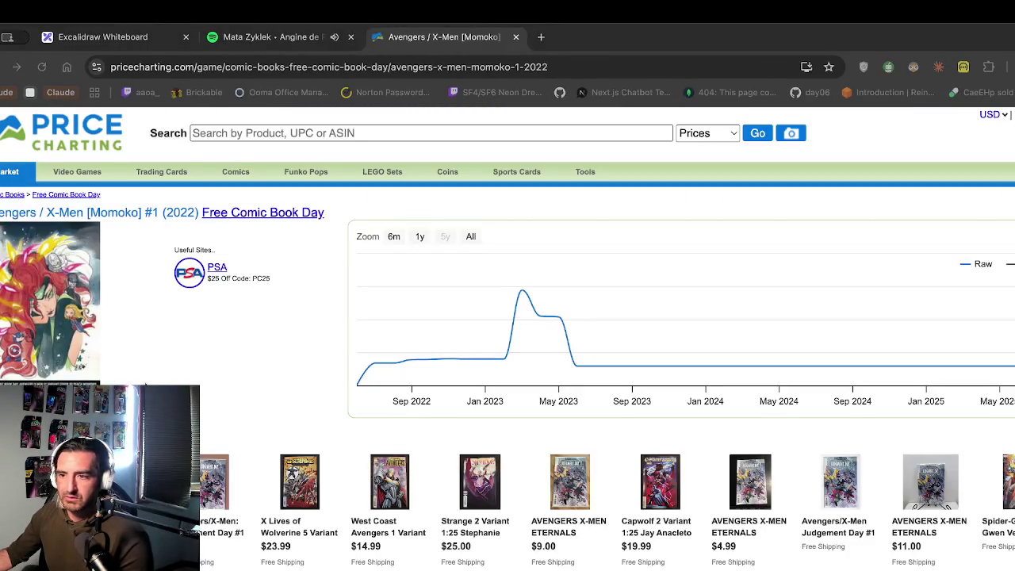
pyautogui.click(103, 36)
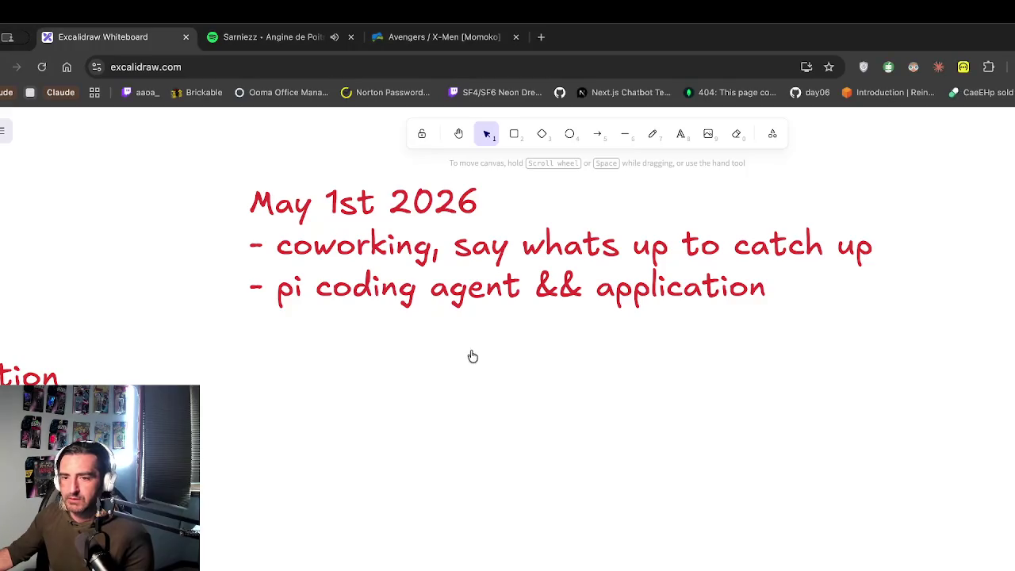
# Step: Put the May 1st notes text block into edit mode, then open a new browser tab
pyautogui.click(461, 197)
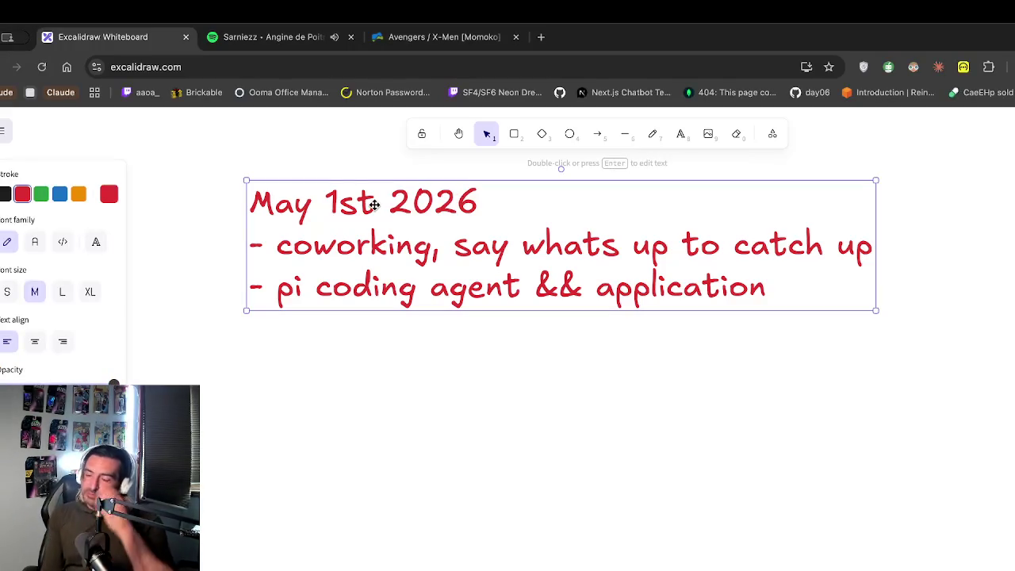
pyautogui.click(206, 336)
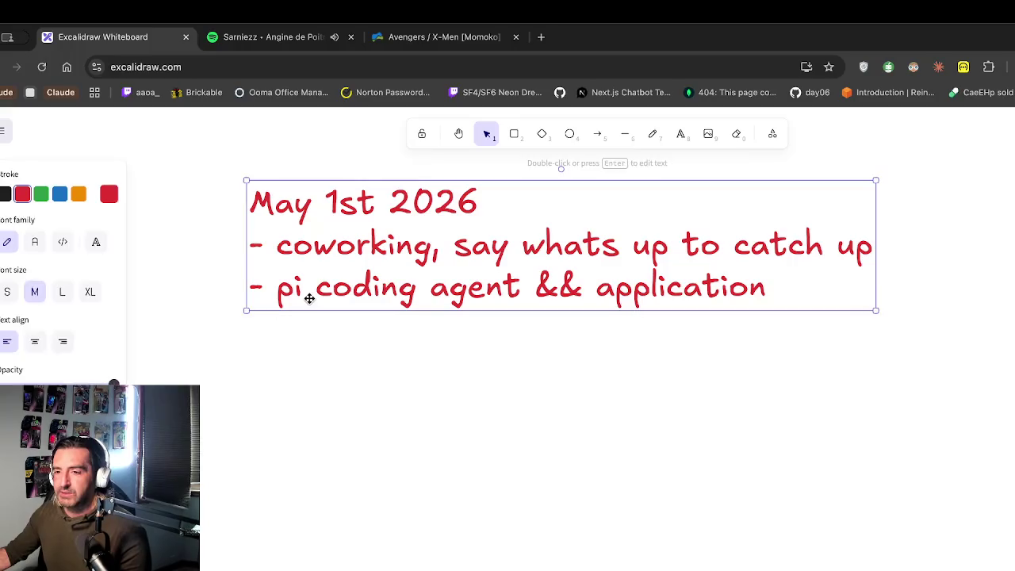
pyautogui.doubleClick(309, 296)
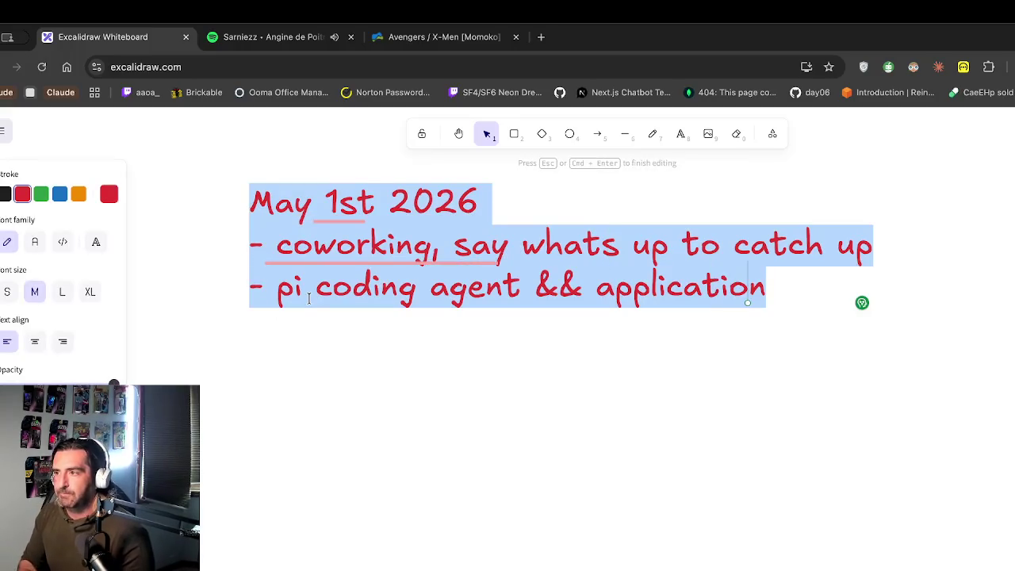
pyautogui.press('super+t')
# Step: Go to github.com, search for pi mono, and open the pi-mono repository
pyautogui.write('git')
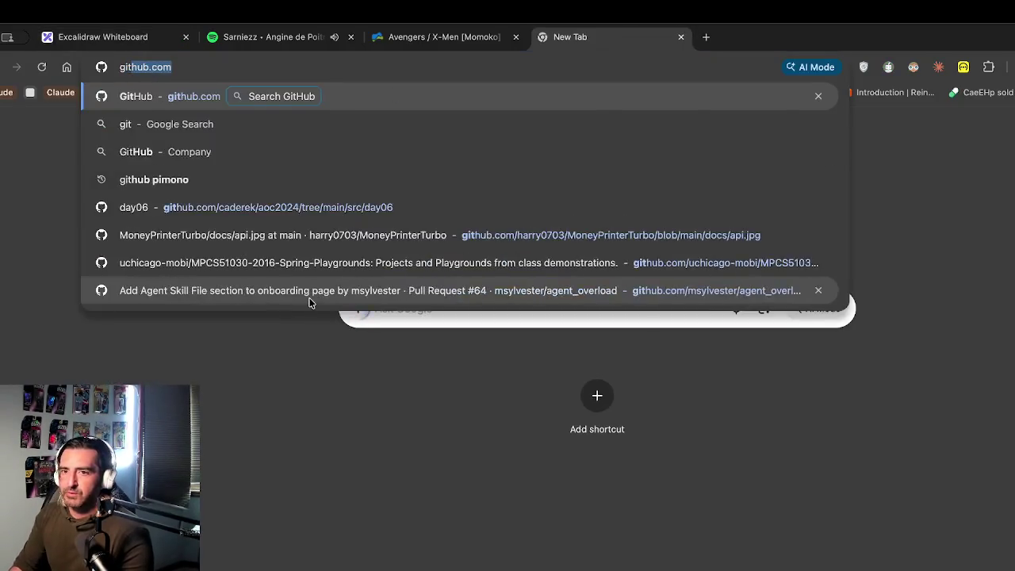
pyautogui.press('Return')
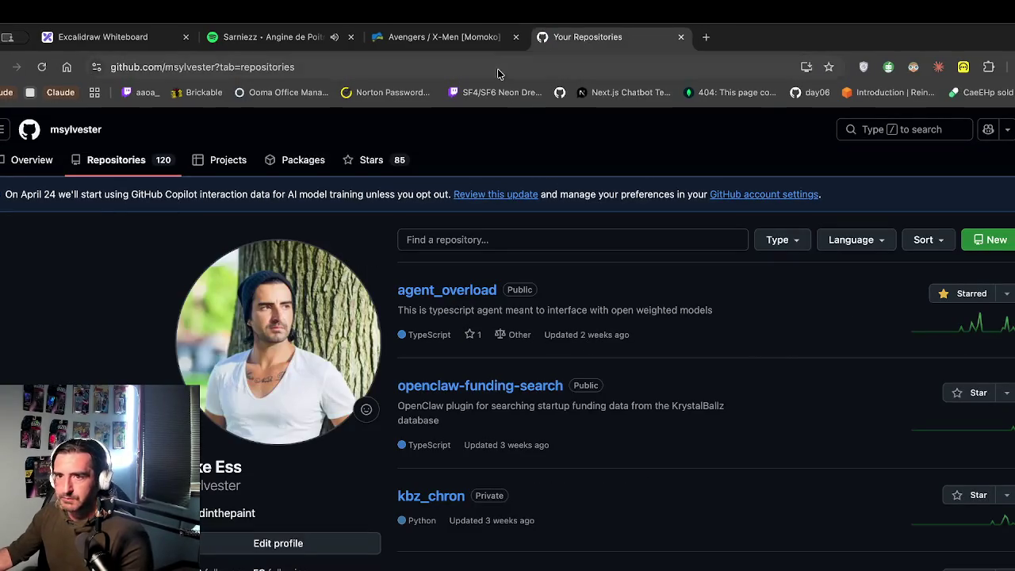
pyautogui.click(460, 77)
pyautogui.write('pi')
pyautogui.press('Return')
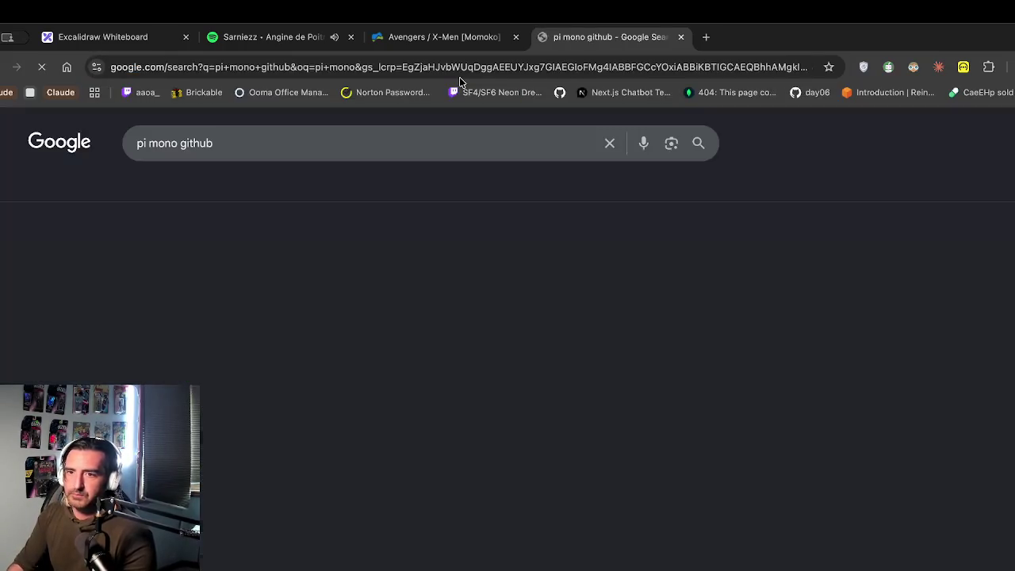
pyautogui.click(249, 268)
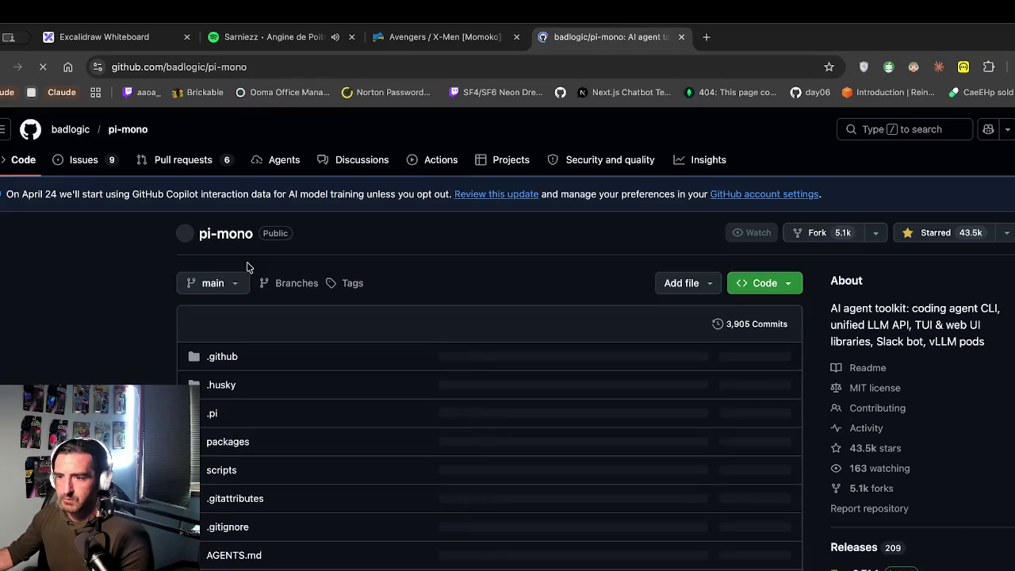
# Step: Open the pi-agent-core package and view its src/agent-loop.ts file
pyautogui.scroll(-15, 402, 372)
pyautogui.scroll(-6, 402, 372)
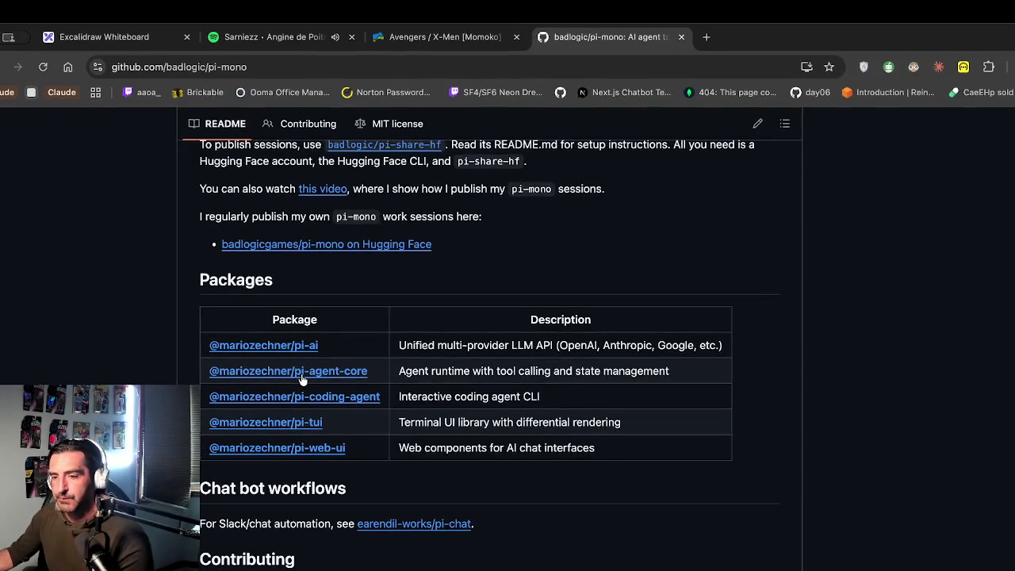
pyautogui.click(302, 380)
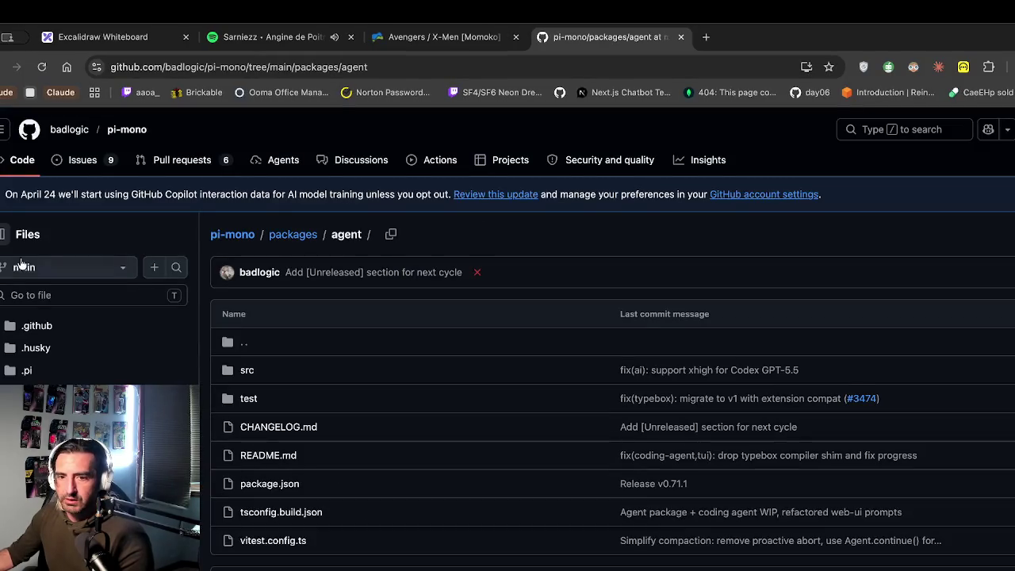
pyautogui.click(38, 345)
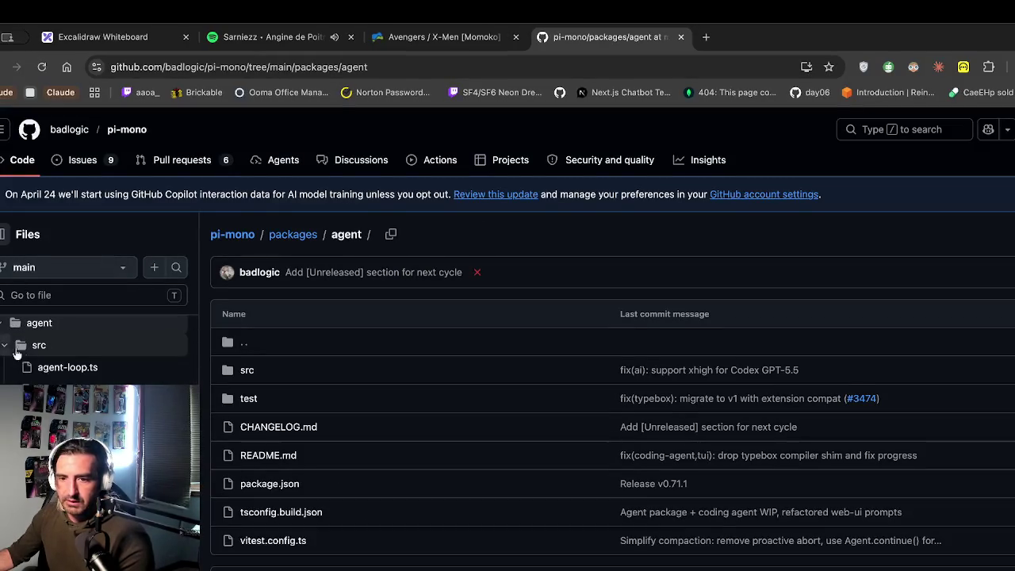
pyautogui.click(63, 366)
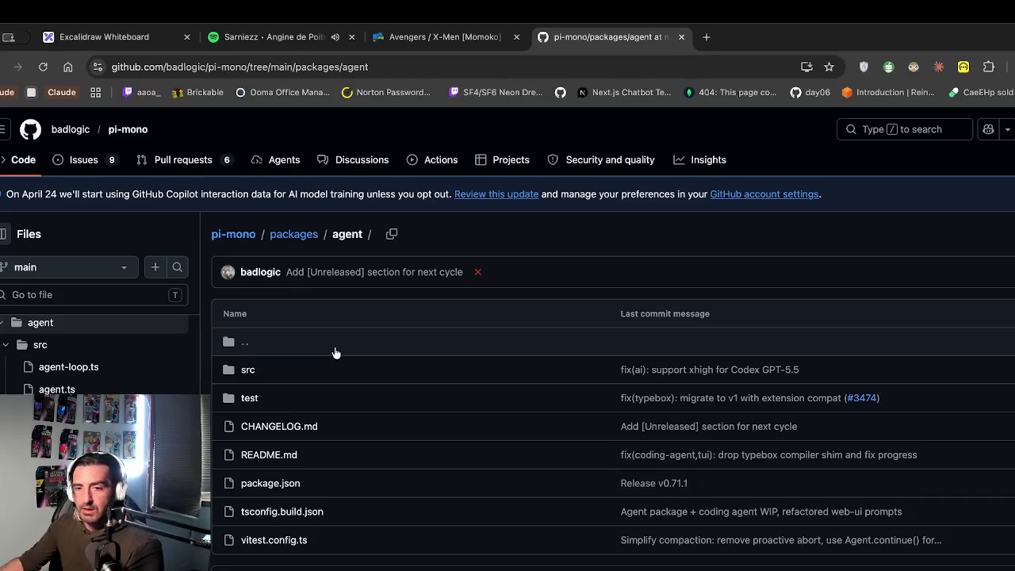
# Step: Return to the pi-mono repository root and read its Pi Monorepo README
pyautogui.scroll(-3, 294, 350)
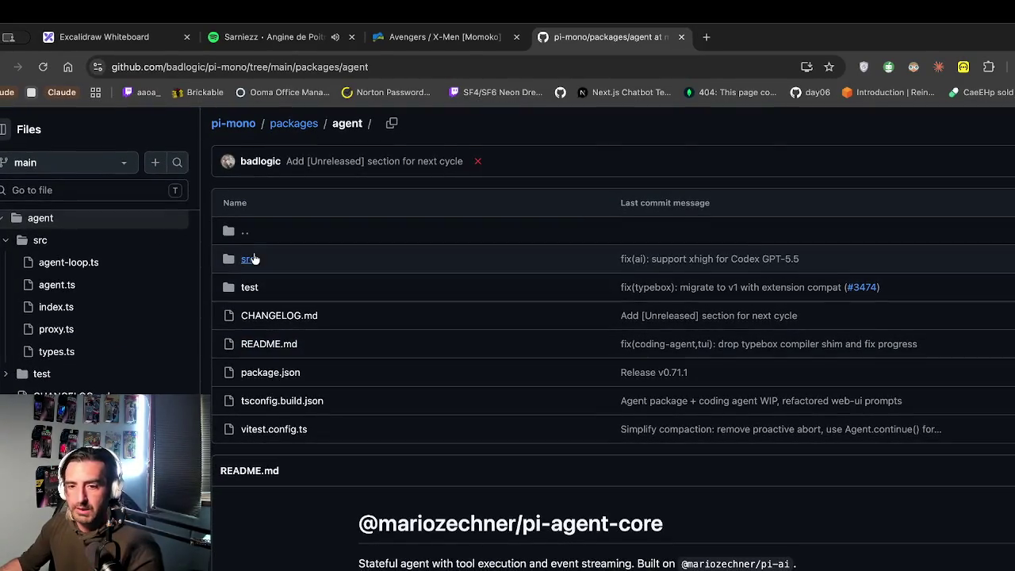
pyautogui.scroll(-5, 147, 351)
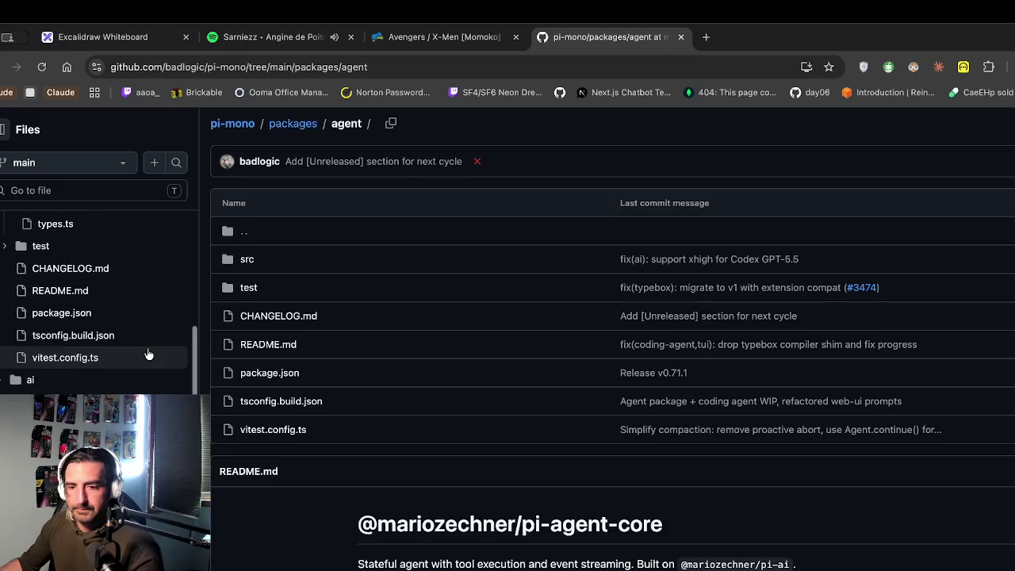
pyautogui.click(232, 124)
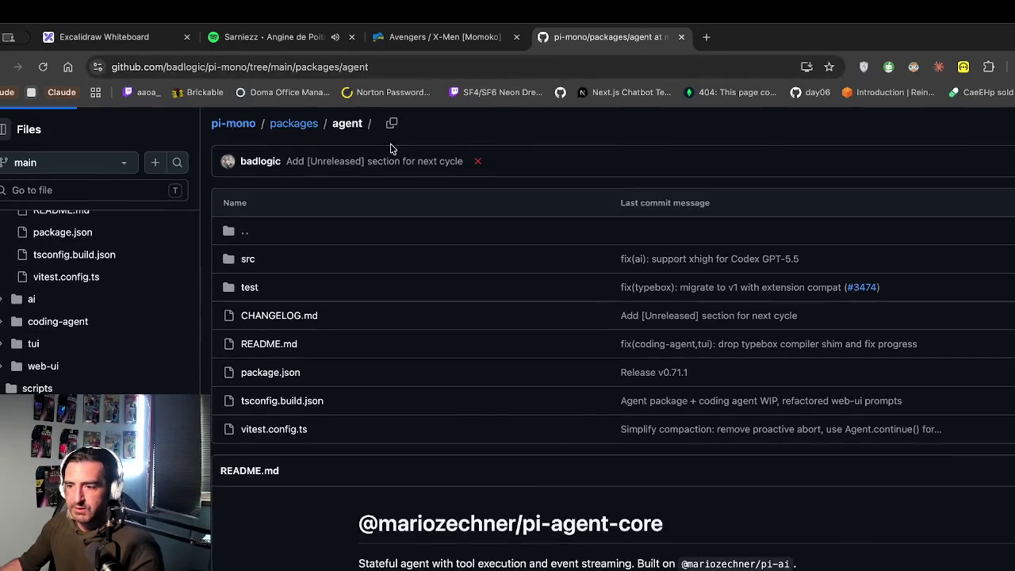
pyautogui.scroll(-15, 501, 268)
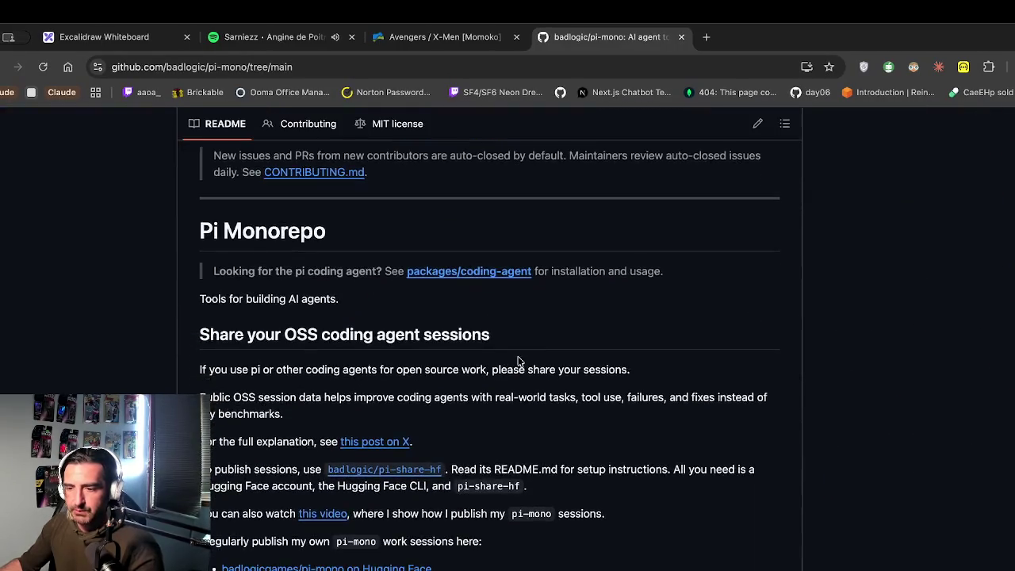
pyautogui.scroll(3, 363, 237)
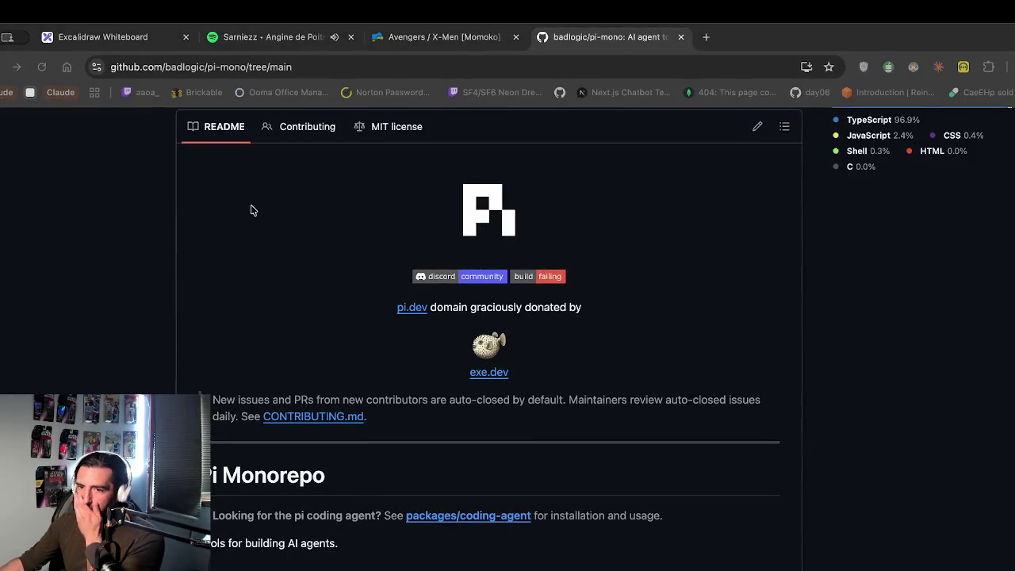
pyautogui.click(287, 148)
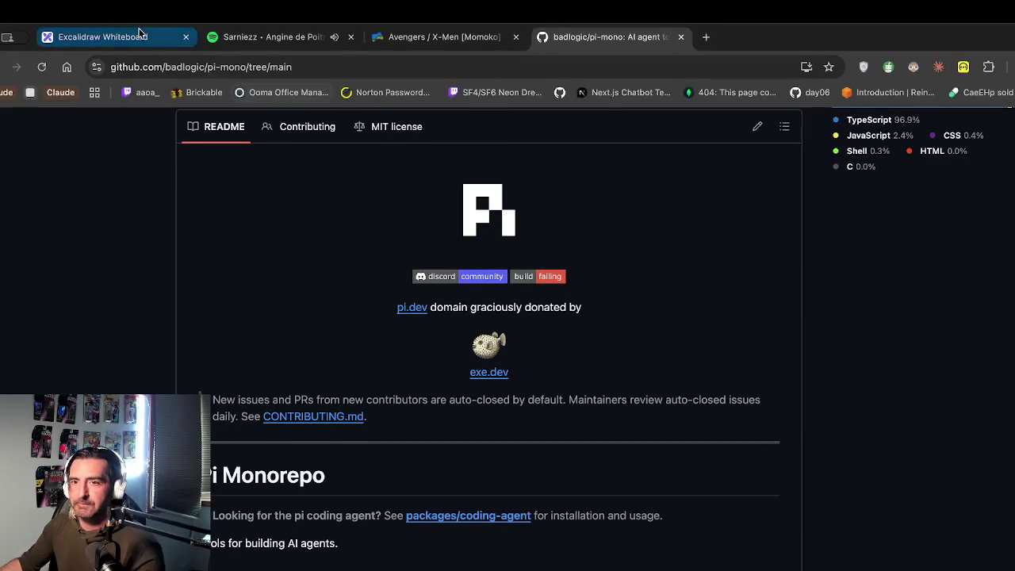
# Step: On the Excalidraw whiteboard, review the April 30 list, then settle back on May 1st notes
pyautogui.click(119, 37)
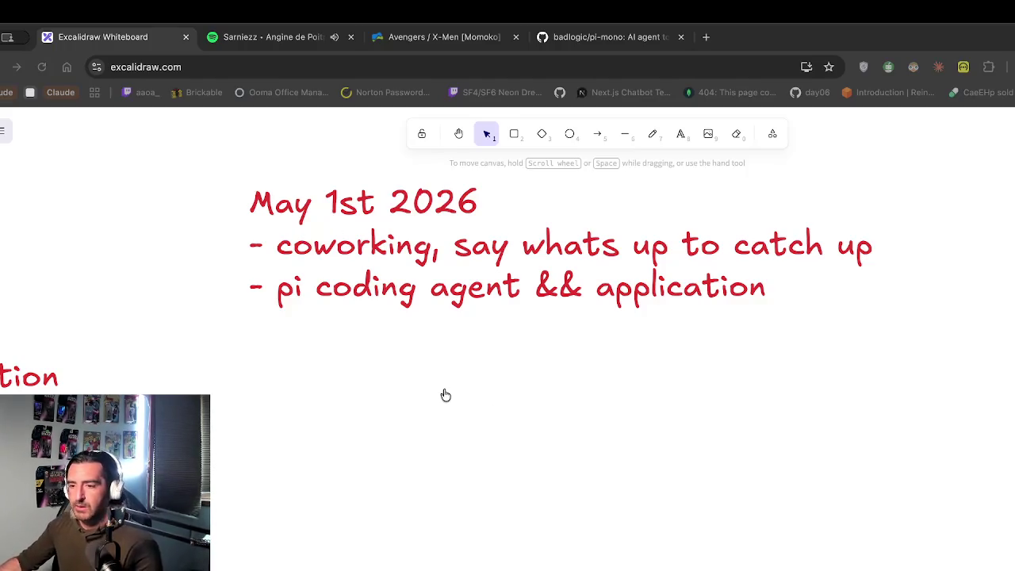
pyautogui.hscroll(-10, 484, 288)
pyautogui.hscroll(-15, 487, 289)
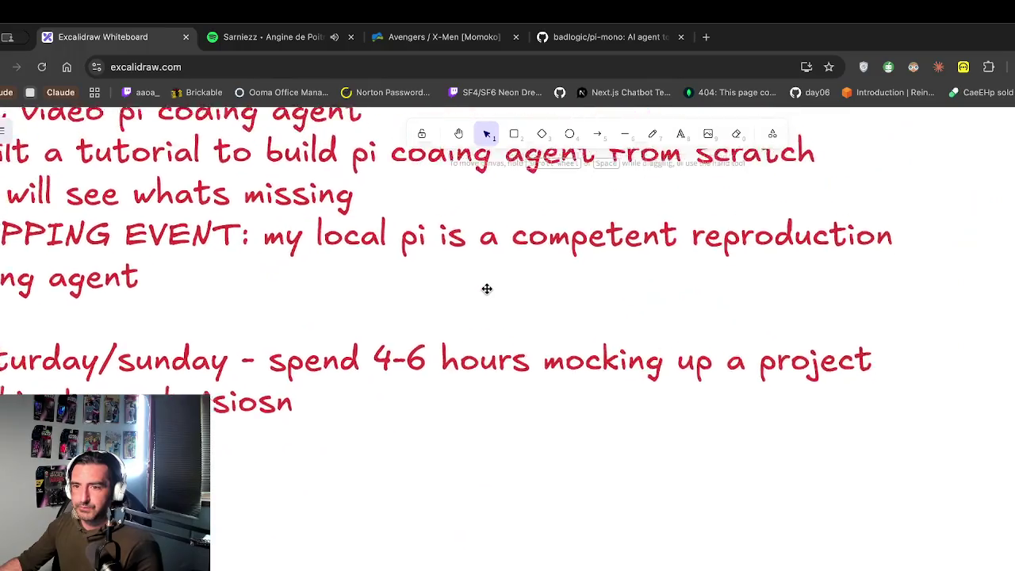
pyautogui.hscroll(-2, 487, 289)
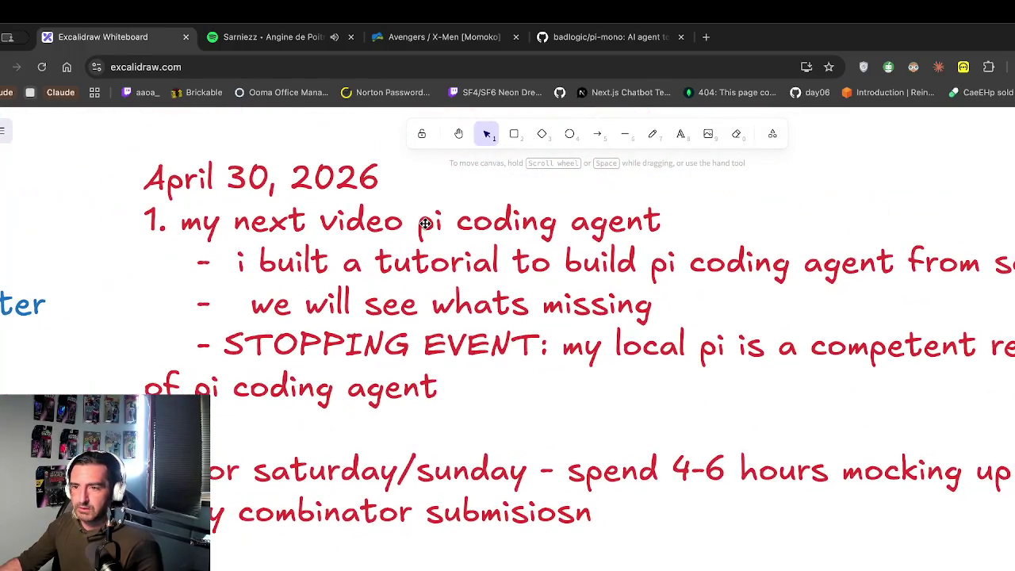
pyautogui.hscroll(20, 425, 223)
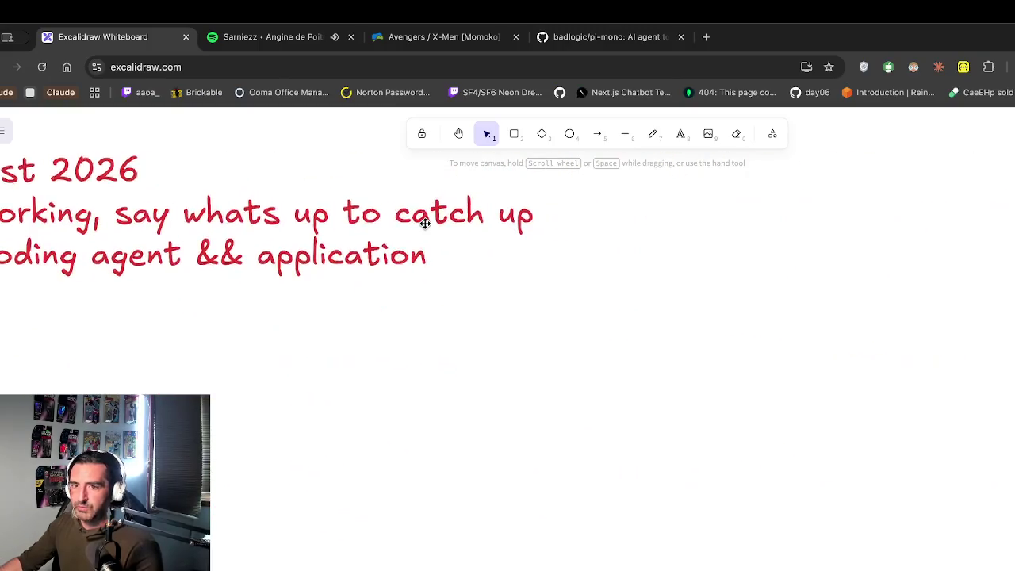
pyautogui.hscroll(-4, 425, 224)
pyautogui.scroll(1, 425, 224)
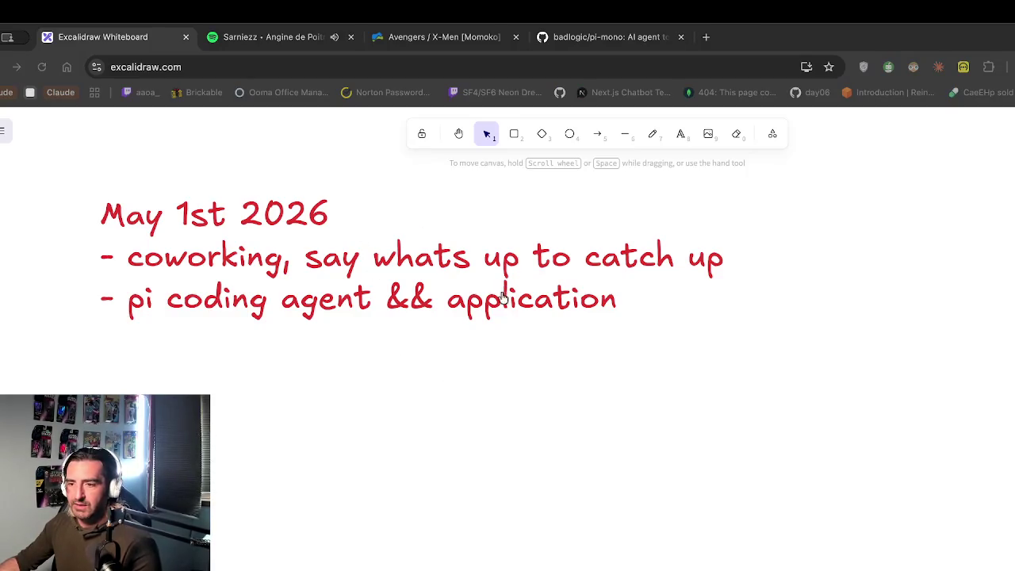
# Step: Open pi-mono's pi-agent-core package with src expanded, then return to the whiteboard
pyautogui.click(588, 47)
pyautogui.scroll(10, 287, 350)
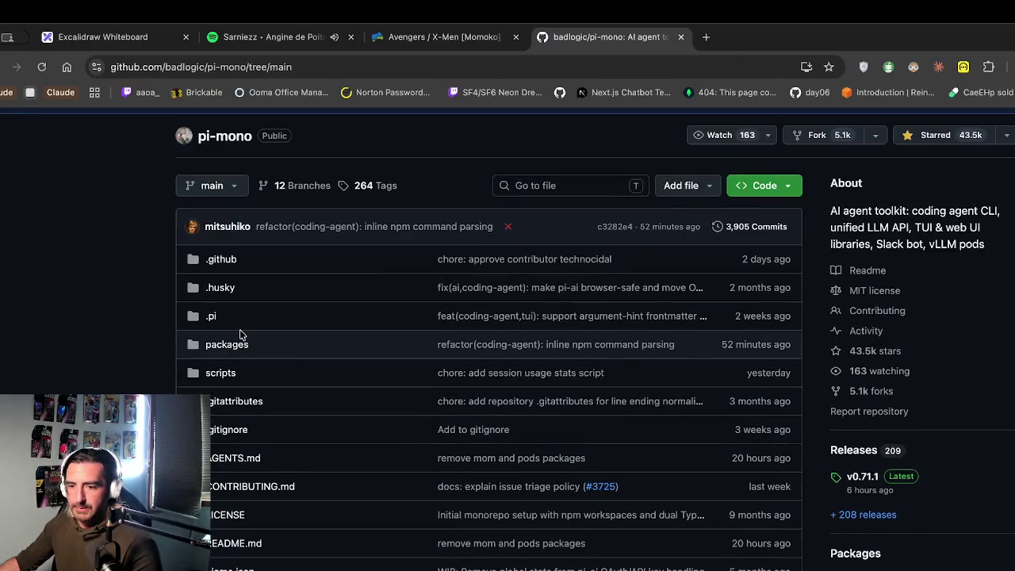
pyautogui.scroll(-3, 240, 373)
pyautogui.scroll(5, 240, 380)
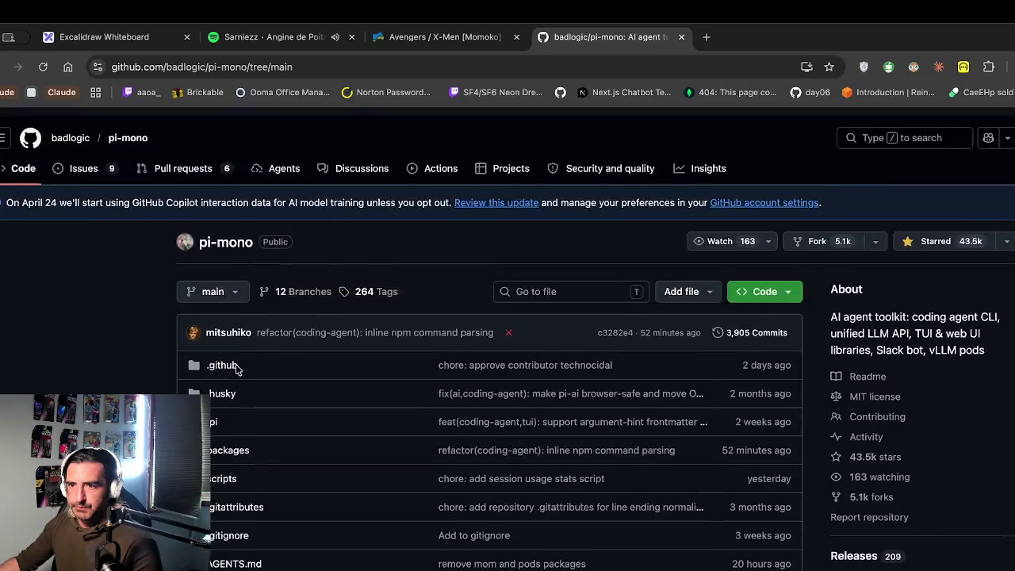
pyautogui.scroll(-7, 242, 349)
pyautogui.scroll(-15, 246, 352)
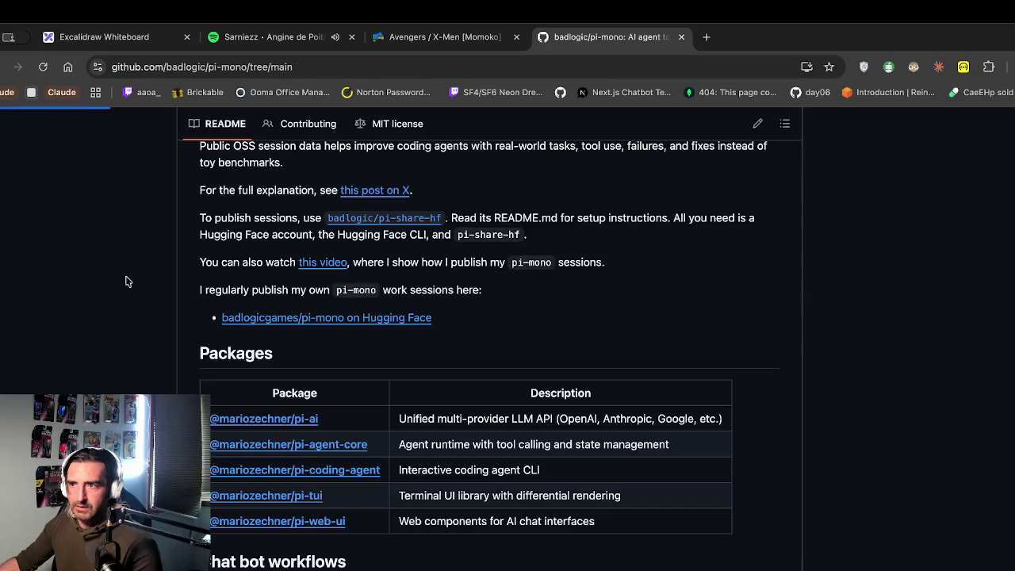
pyautogui.click(13, 333)
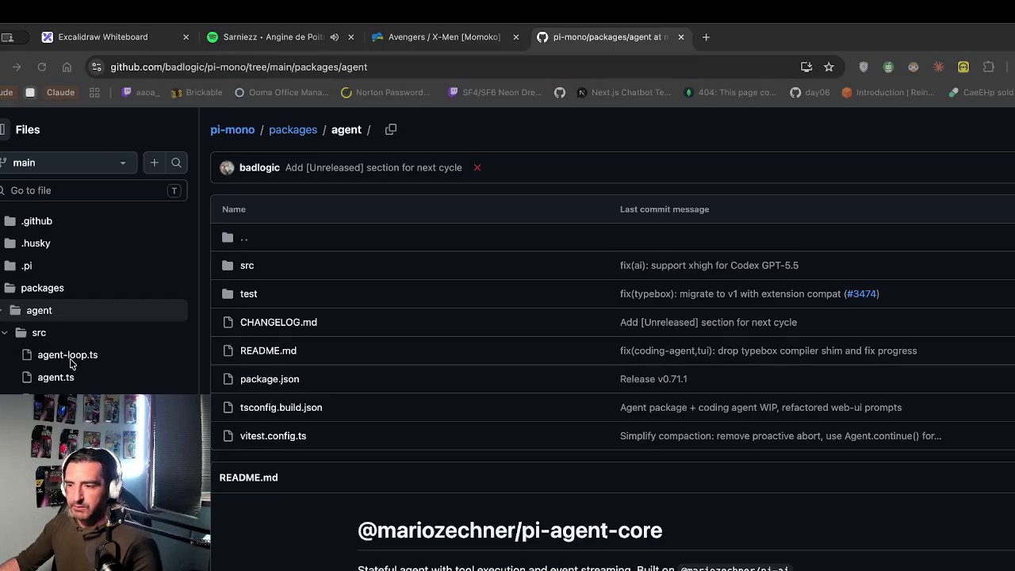
pyautogui.click(139, 39)
pyautogui.hscroll(-3, 429, 257)
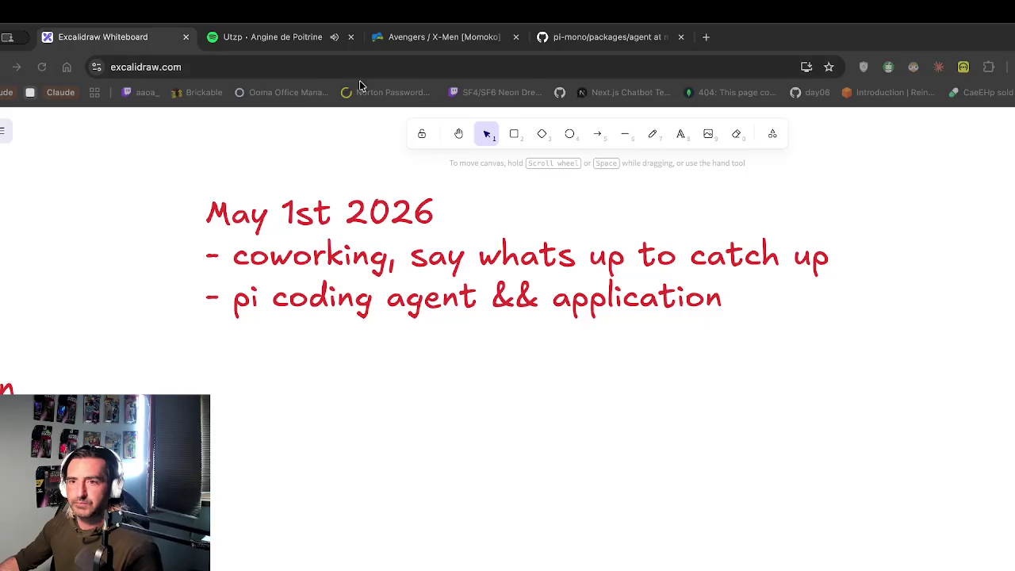
pyautogui.hotkey('ctrl', 't')
# Step: Open chatgpt.com and type 'space bar + e is not working on my newm setup, i just reinstalled'
pyautogui.write('ch')
pyautogui.press('Return')
pyautogui.write('space bar')
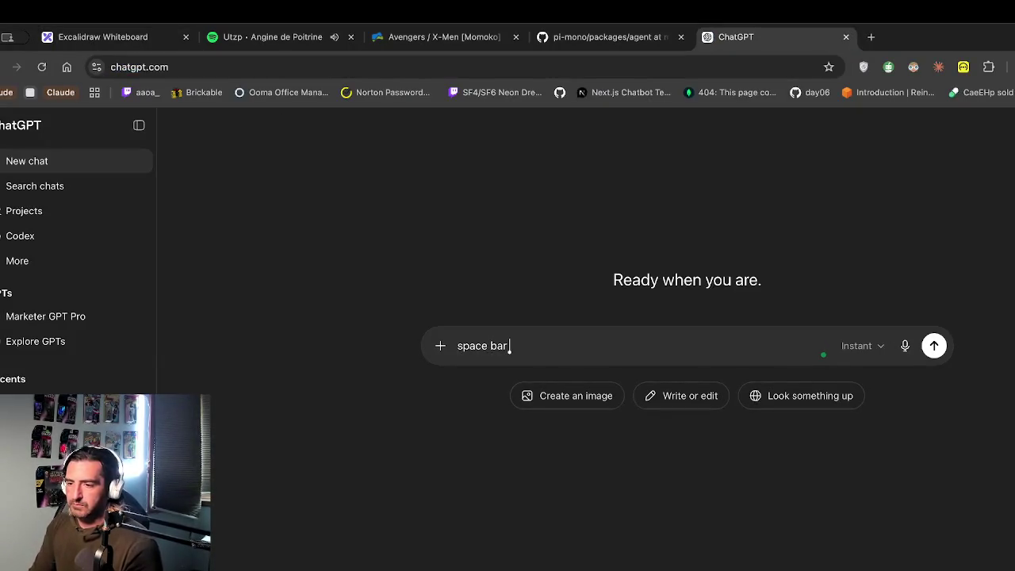
pyautogui.write(' + e is')
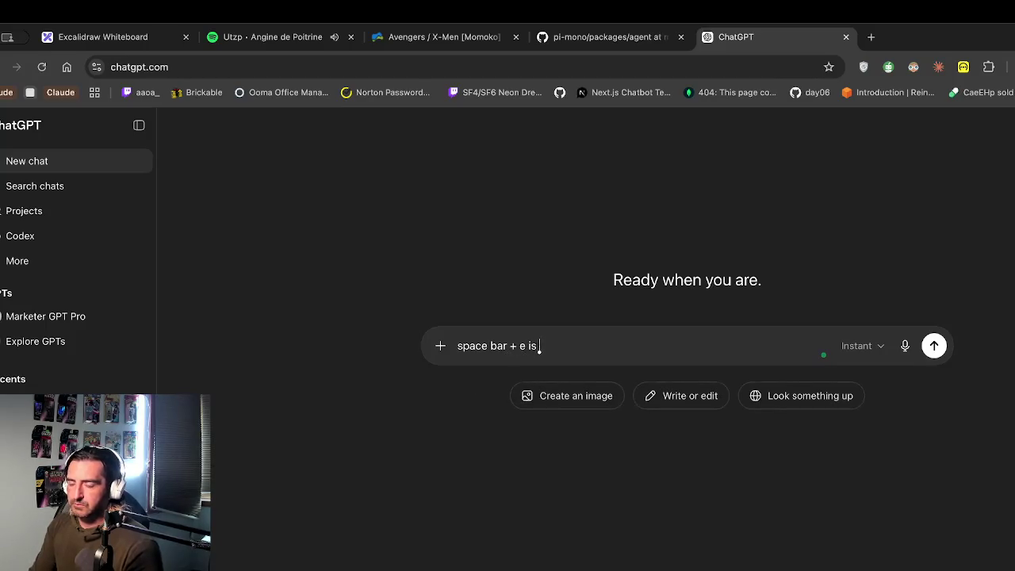
pyautogui.write(' not working on my')
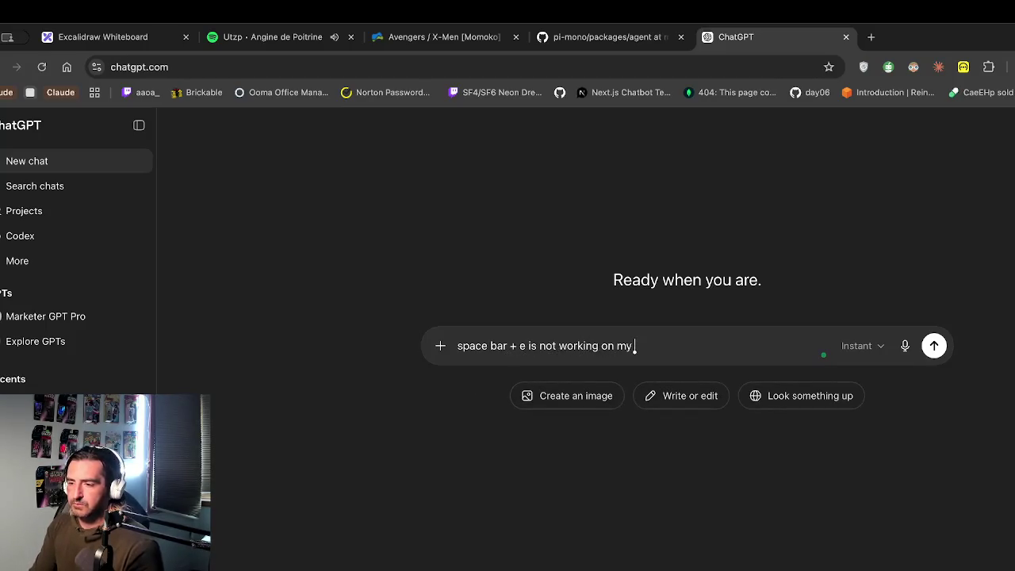
pyautogui.write(' newm')
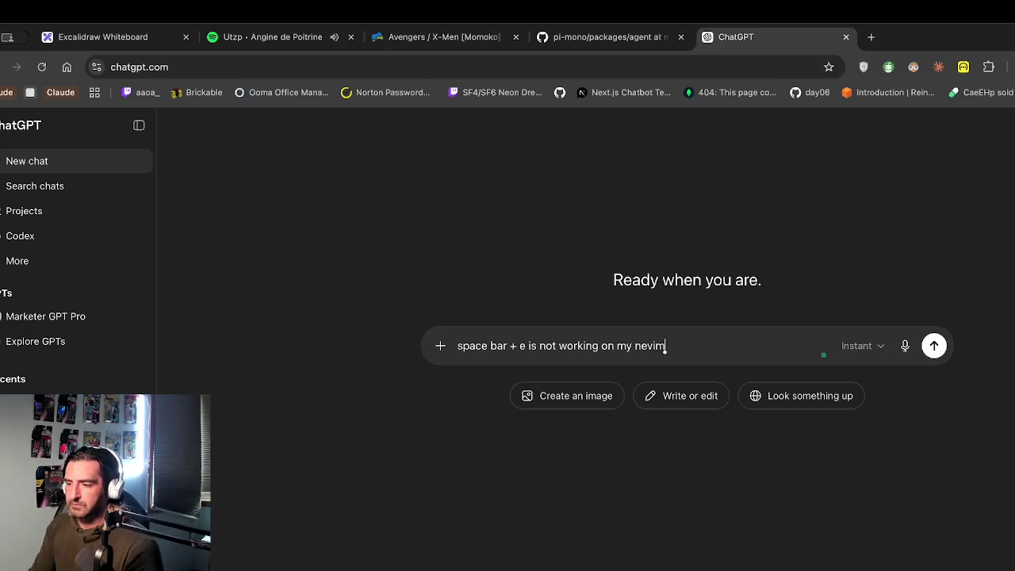
pyautogui.write(' setup, i just reinstalled')
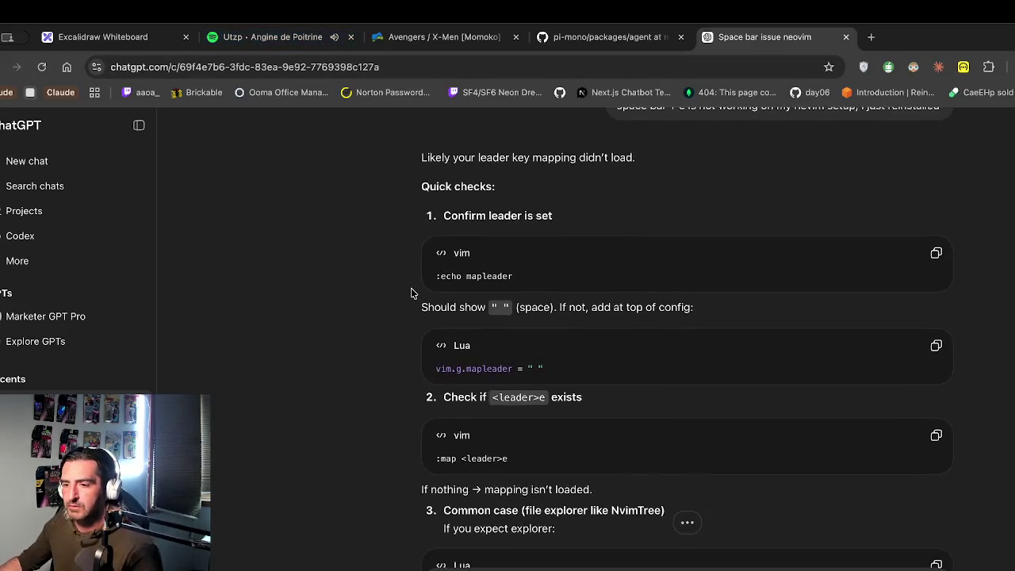
# Step: Copy the :echo mapleader check command from ChatGPT's leader-key answer
pyautogui.moveTo(428, 195); pyautogui.dragTo(433, 219)
pyautogui.click(555, 246)
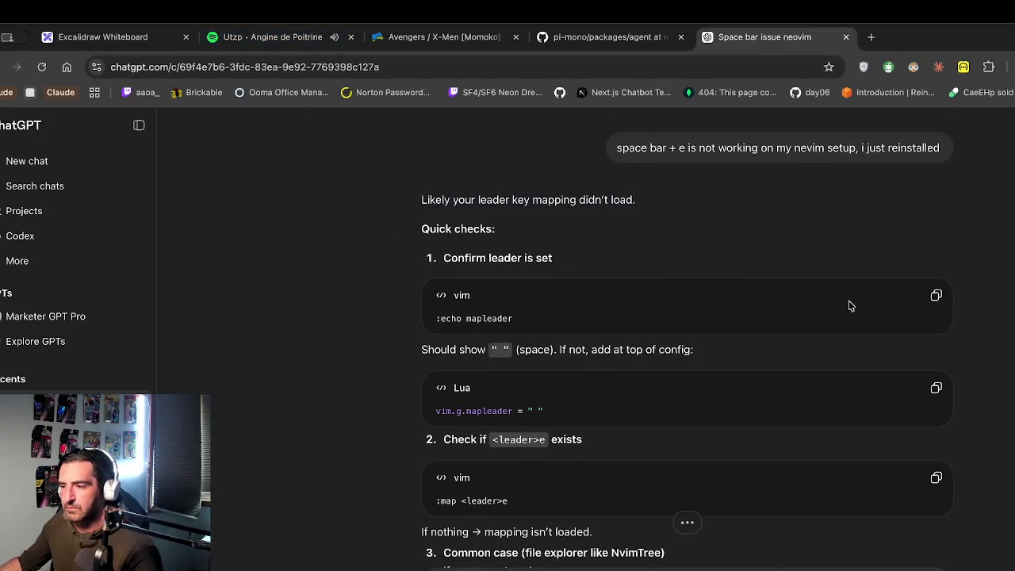
pyautogui.click(936, 295)
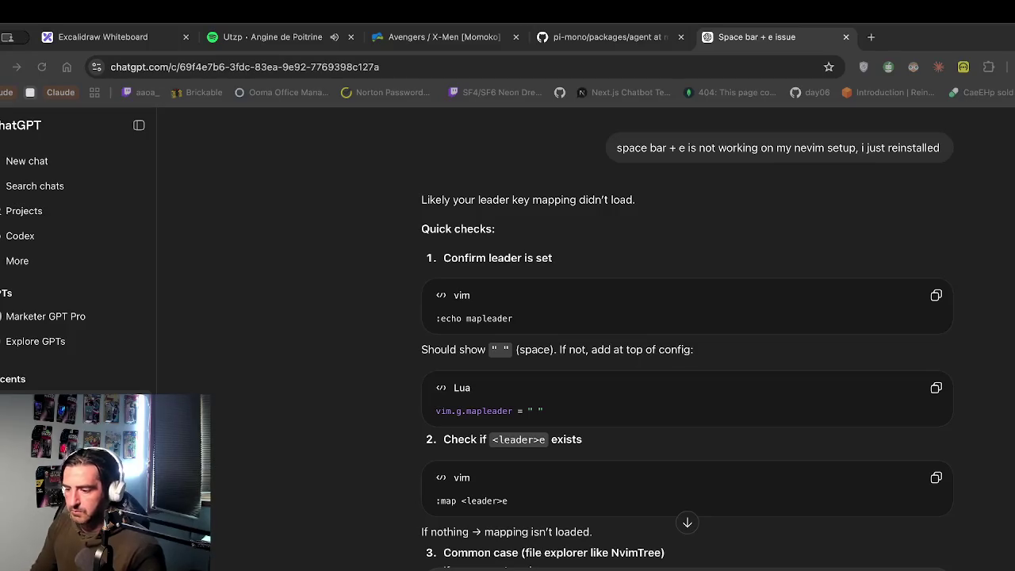
pyautogui.scroll(-1, 647, 312)
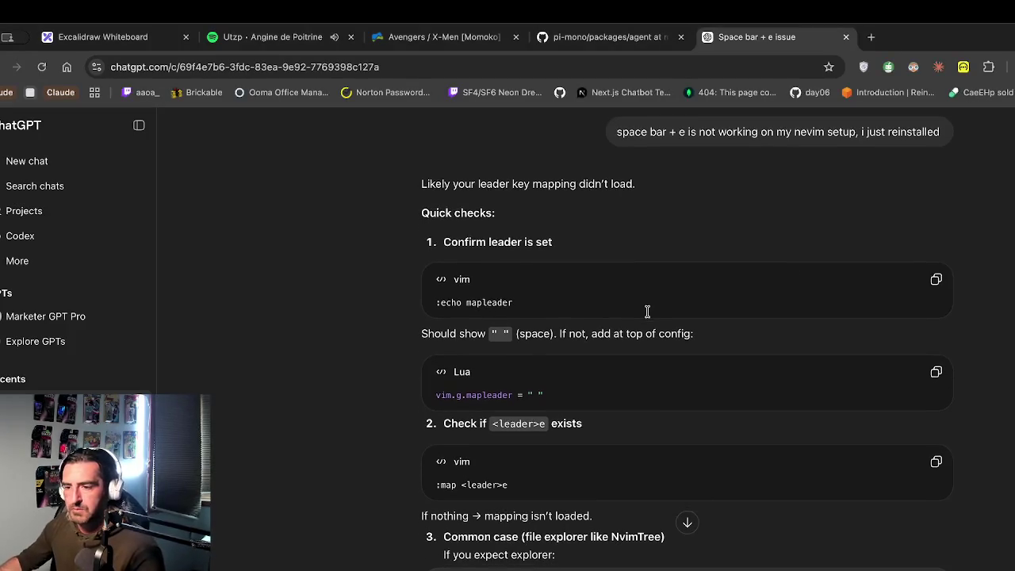
pyautogui.scroll(-2, 647, 311)
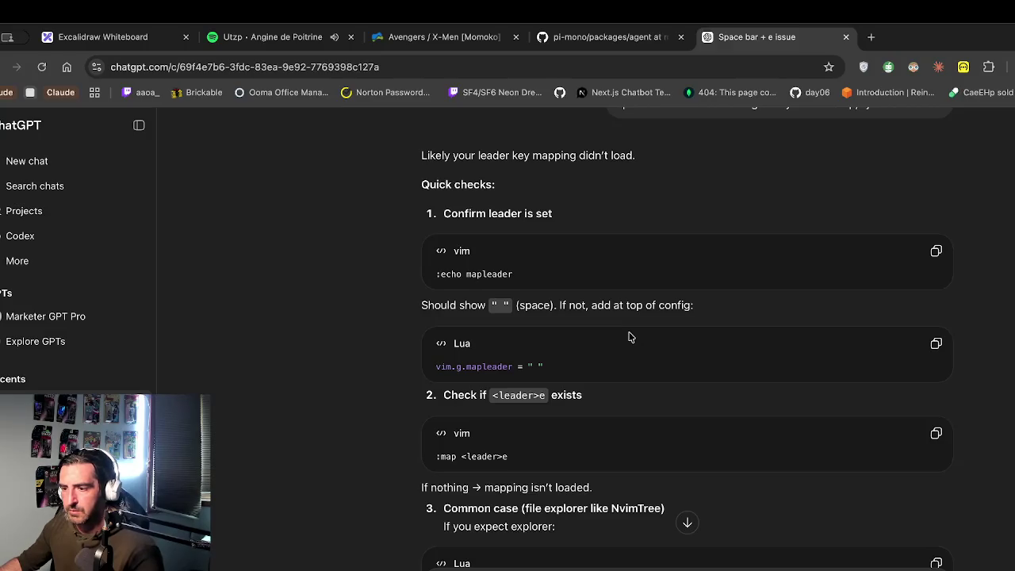
pyautogui.scroll(-1, 630, 337)
pyautogui.scroll(-1, 628, 329)
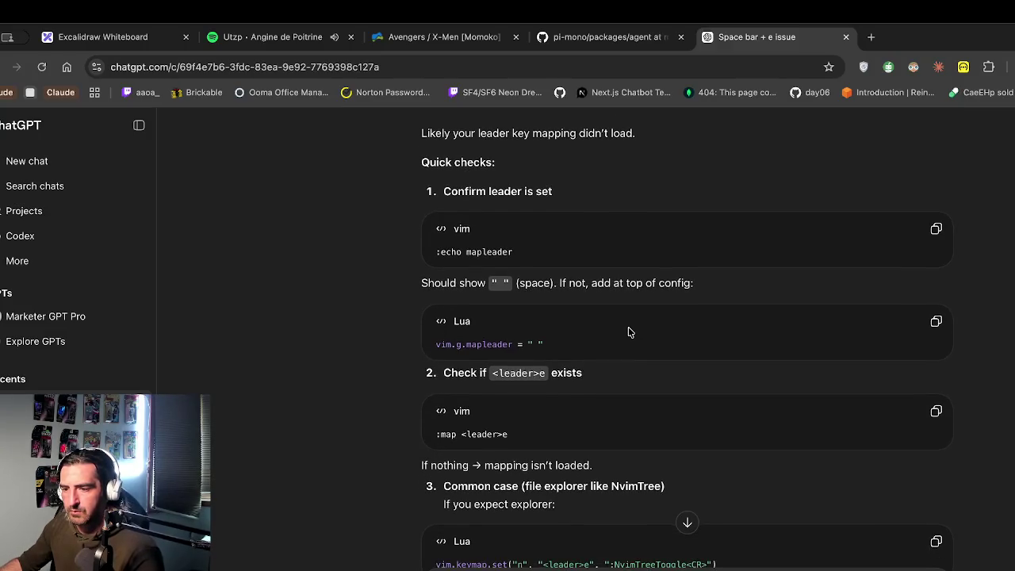
pyautogui.scroll(1, 628, 331)
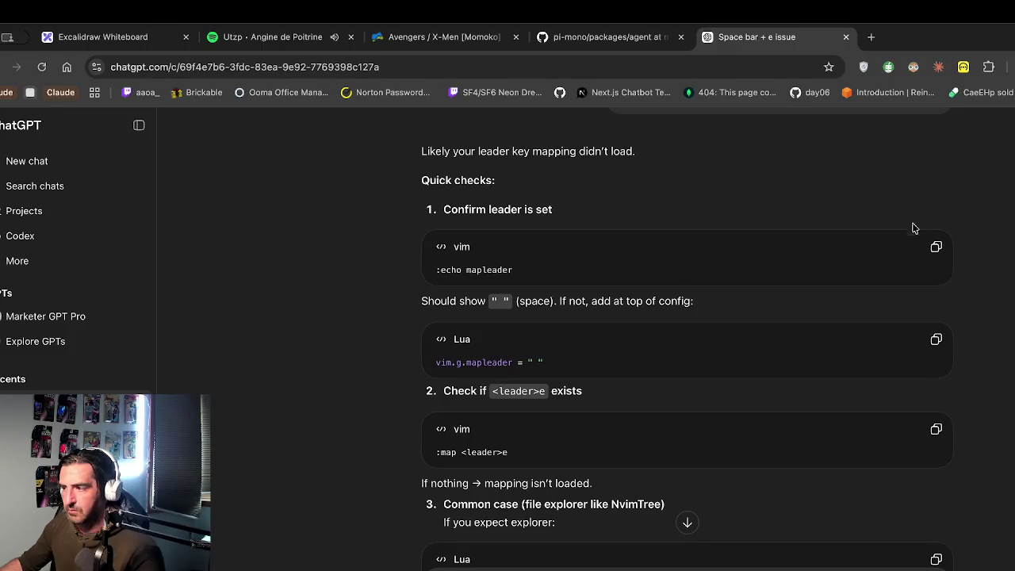
pyautogui.click(935, 246)
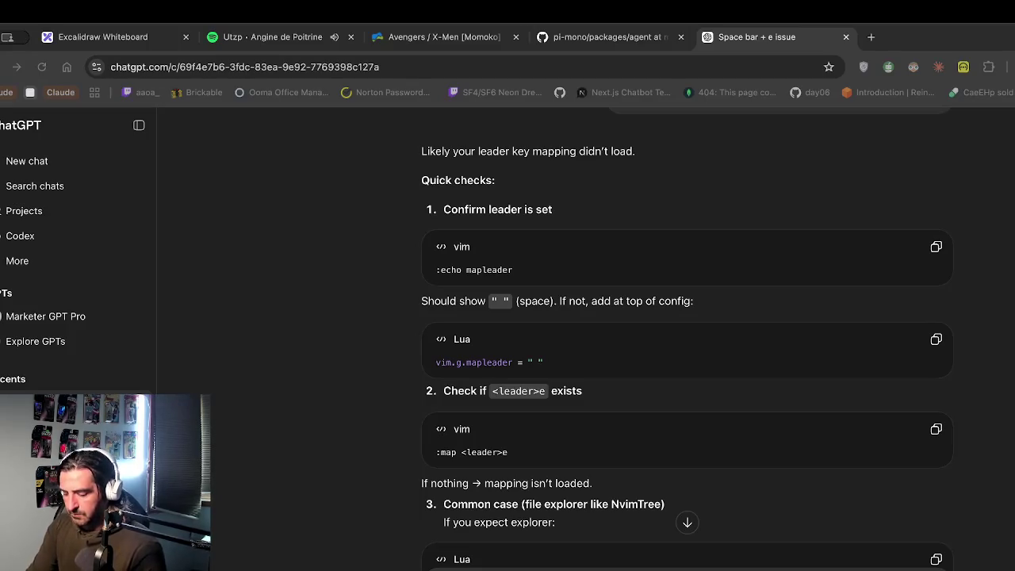
# Step: Capture a screen region of the error and paste the screenshot into a new message
pyautogui.press('super+shift+4')
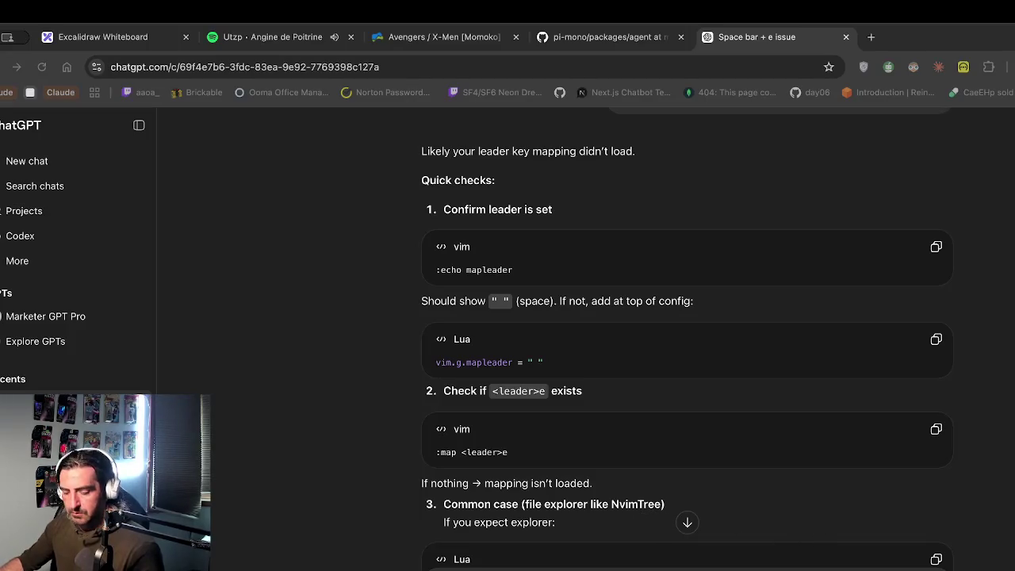
pyautogui.press('Escape')
pyautogui.press('super+v')
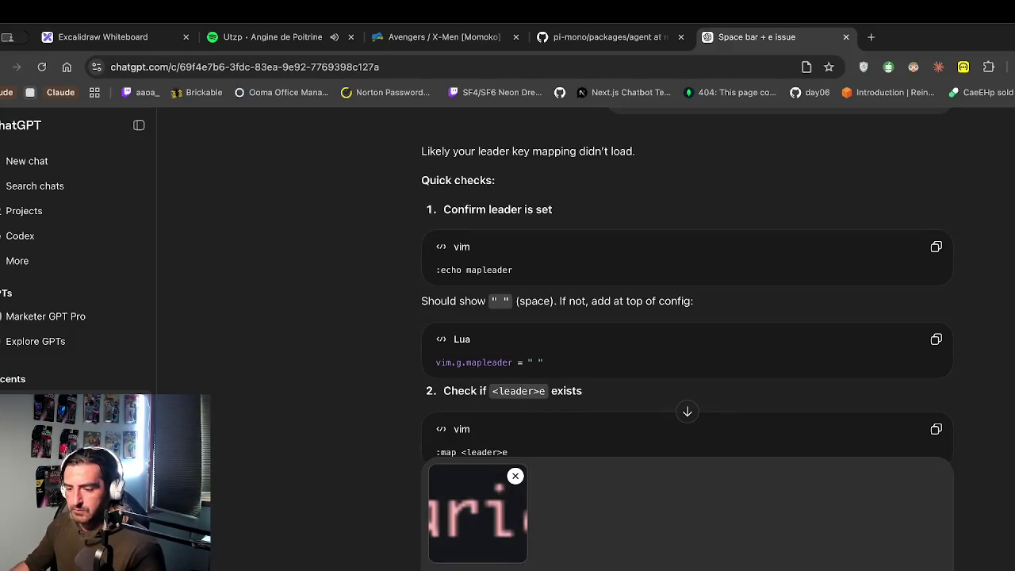
# Step: Send the pasted error screenshot and get ChatGPT's g:mapleader explanation
pyautogui.press('Return')
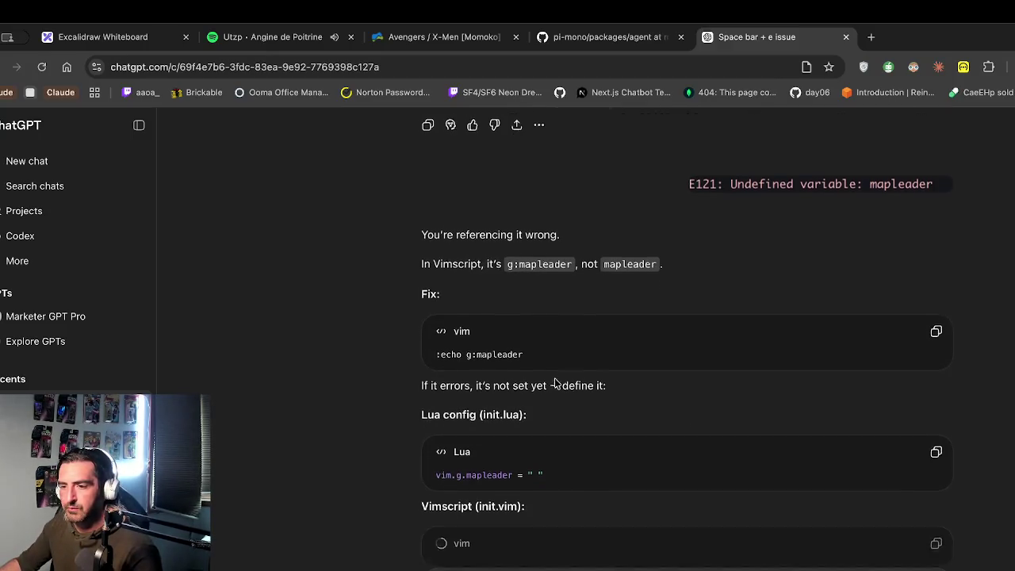
pyautogui.moveTo(523, 341); pyautogui.dragTo(439, 341)
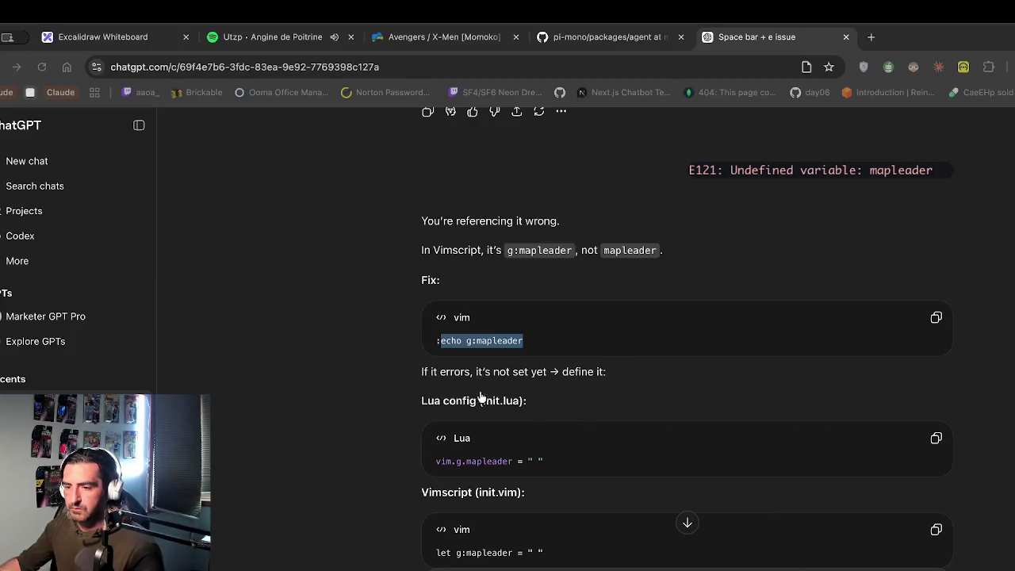
pyautogui.scroll(-2, 593, 300)
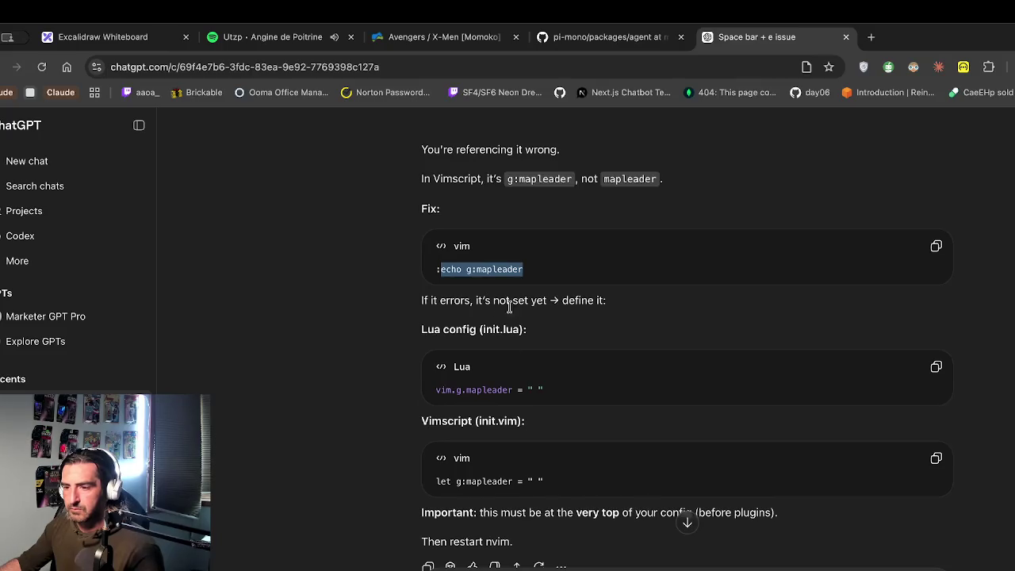
pyautogui.scroll(-2, 554, 362)
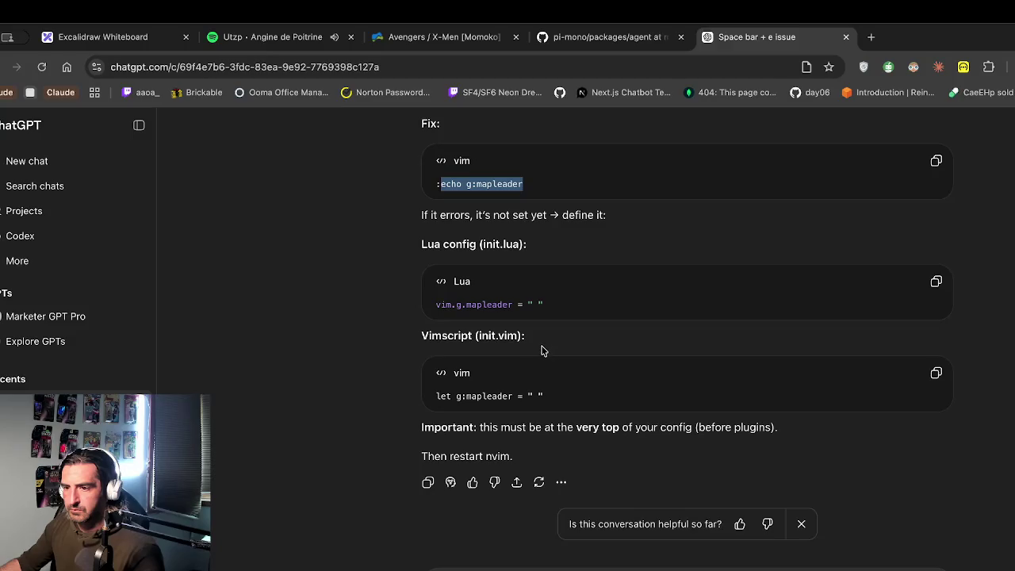
pyautogui.moveTo(476, 244); pyautogui.dragTo(496, 243)
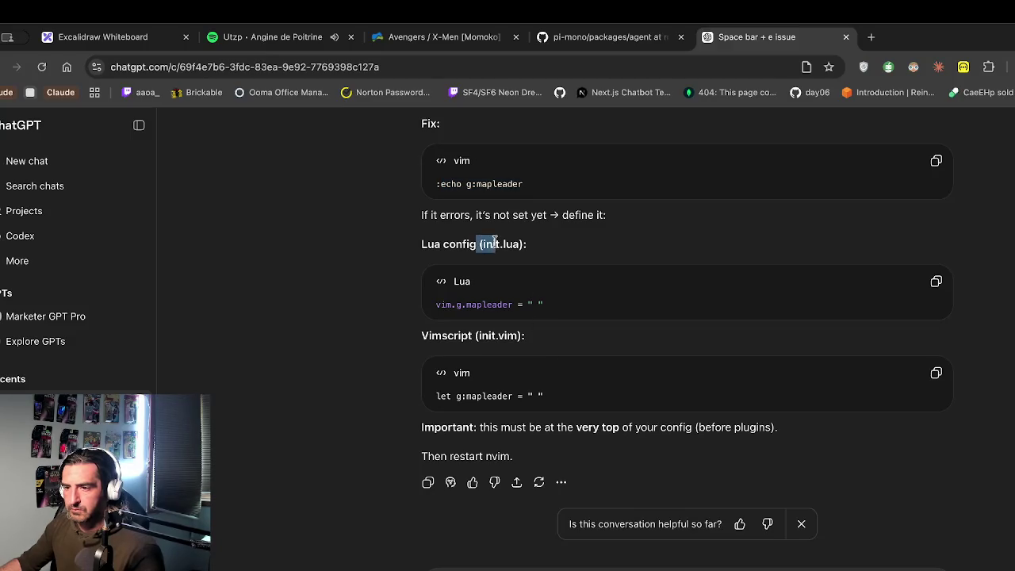
pyautogui.click(198, 507)
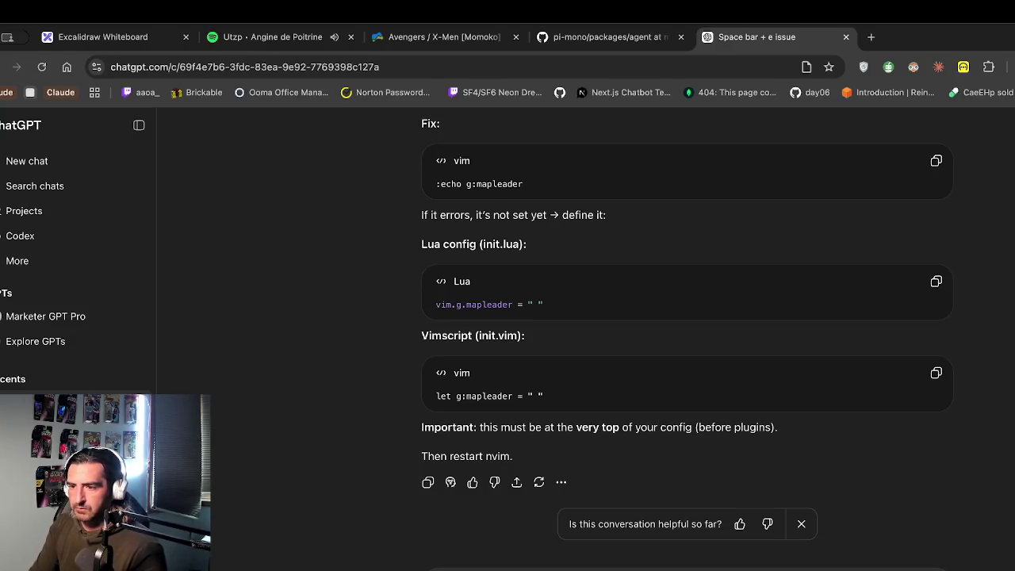
pyautogui.press('Return')
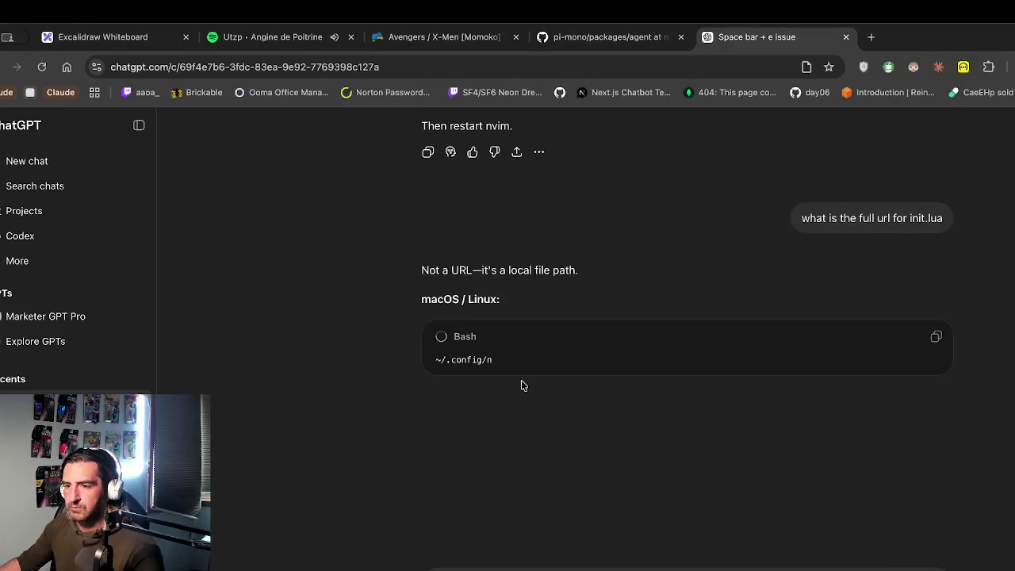
# Step: Copy the ~/.config/nvim/init.lua path and send a request for a complete ready-to-go config
pyautogui.moveTo(560, 360); pyautogui.dragTo(400, 366)
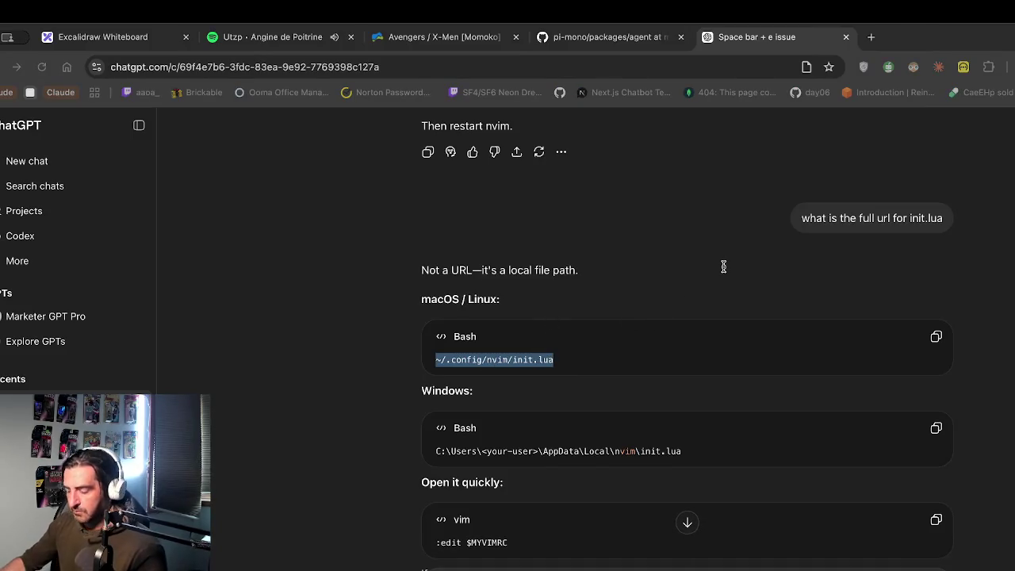
pyautogui.press('super+c')
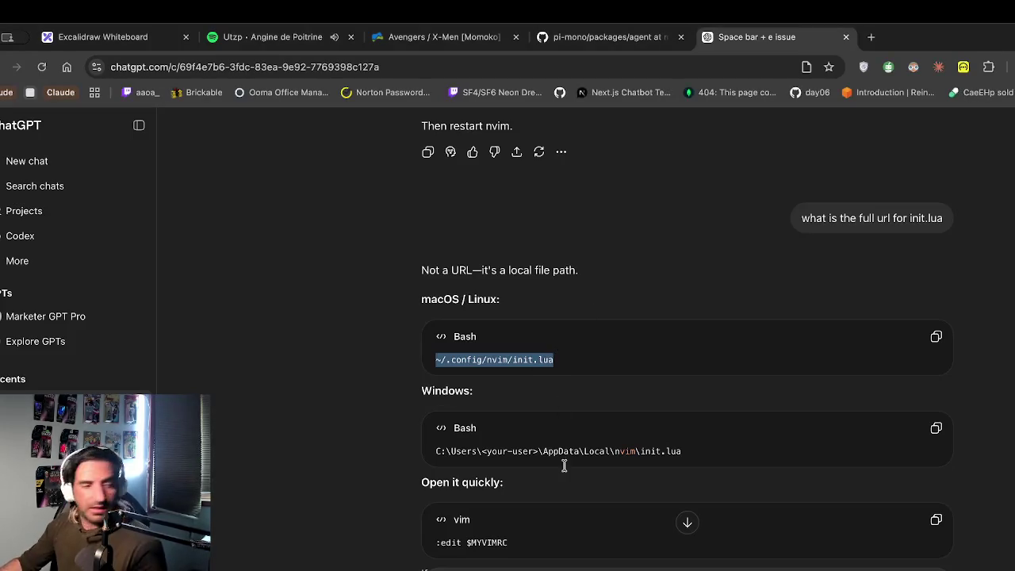
pyautogui.scroll(-1, 519, 544)
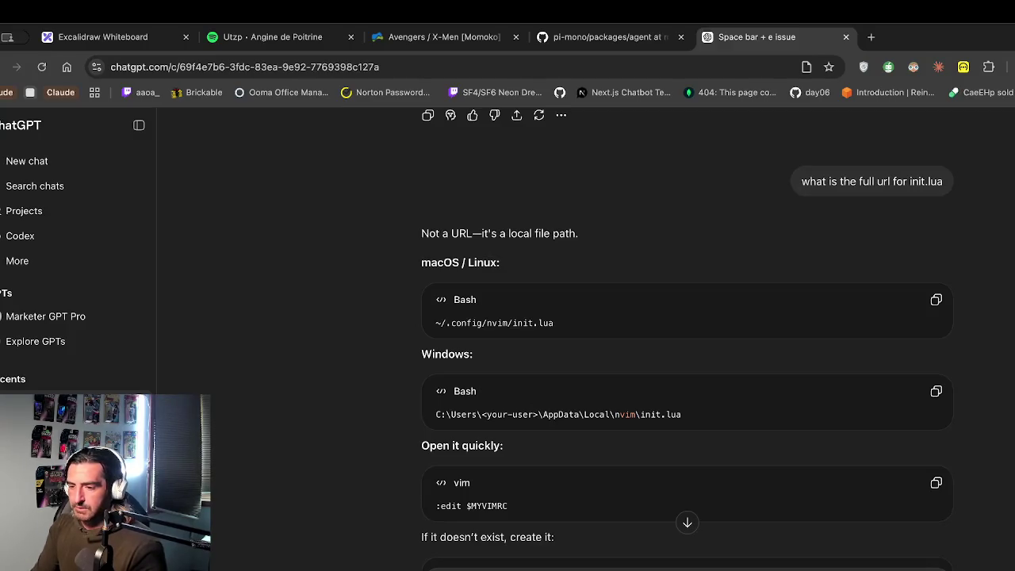
pyautogui.press('Return')
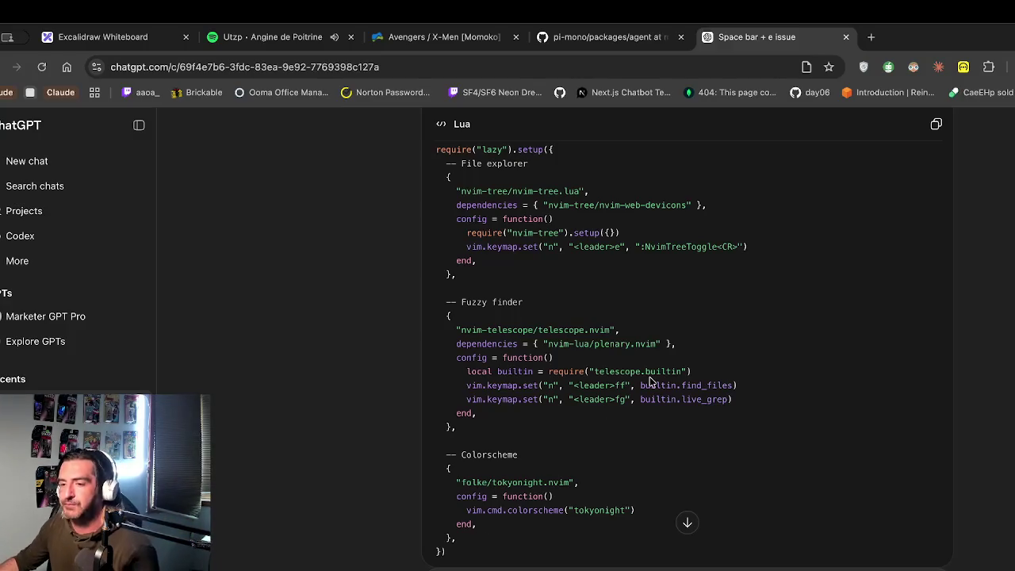
# Step: Copy the whole minimal init.lua code block, then scroll down to the :Lazy sync setup steps
pyautogui.scroll(-6, 608, 328)
pyautogui.scroll(8, 607, 329)
pyautogui.scroll(5, 607, 326)
pyautogui.click(932, 330)
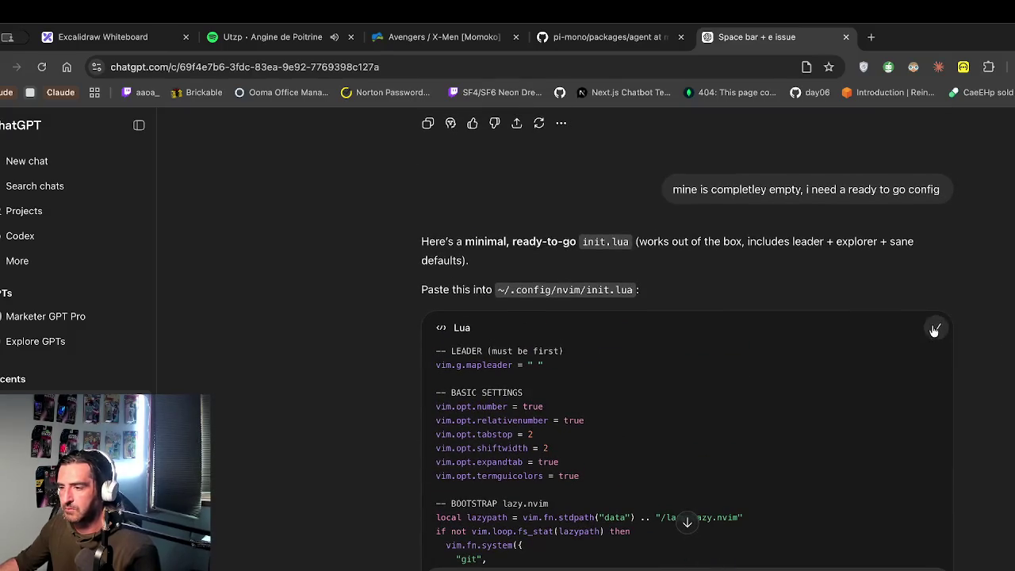
pyautogui.scroll(-5, 824, 381)
pyautogui.scroll(-7, 824, 382)
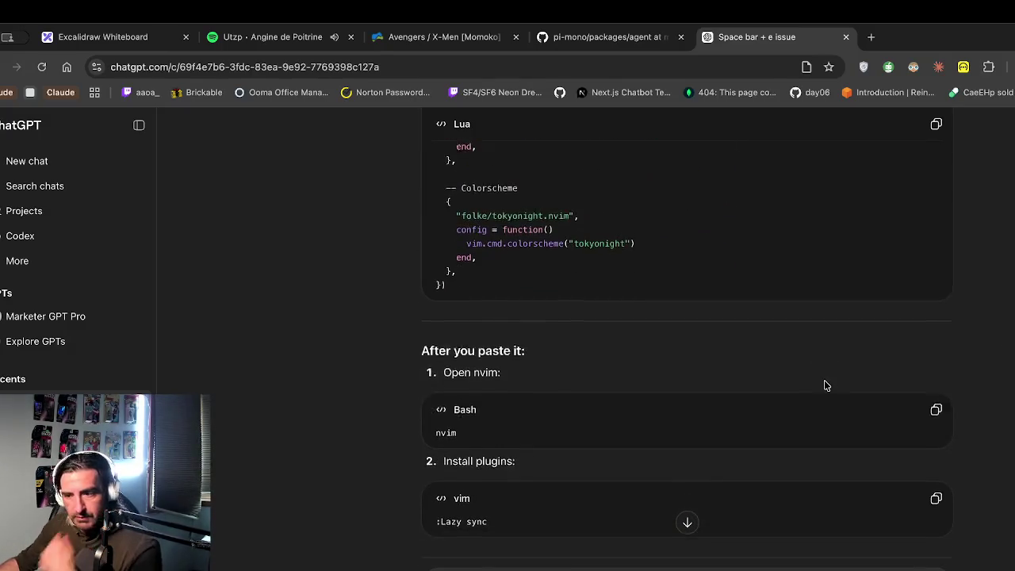
pyautogui.scroll(-2, 824, 382)
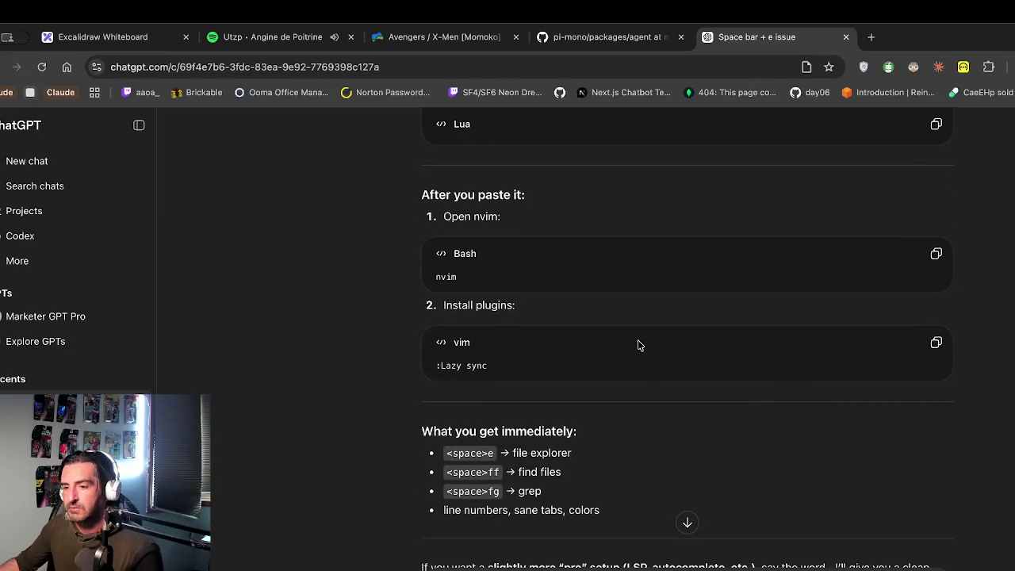
pyautogui.scroll(-1, 639, 344)
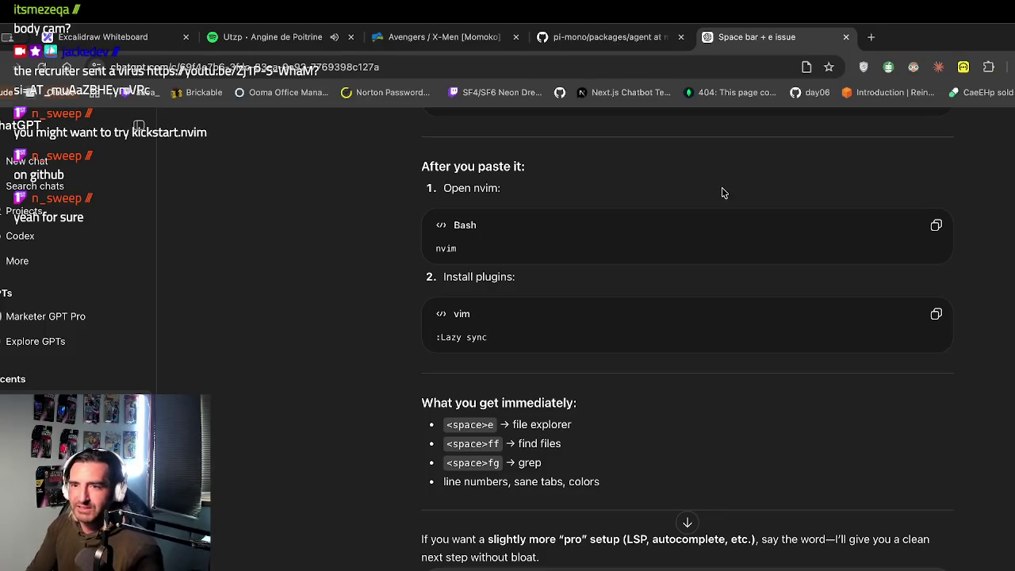
# Step: Search Google for kickstart.nvim in a new tab, then refine it to 'kickstart.nvim github'
pyautogui.hotkey('ctrl', 't')
pyautogui.write('kickstart.nvim')
pyautogui.press('Return')
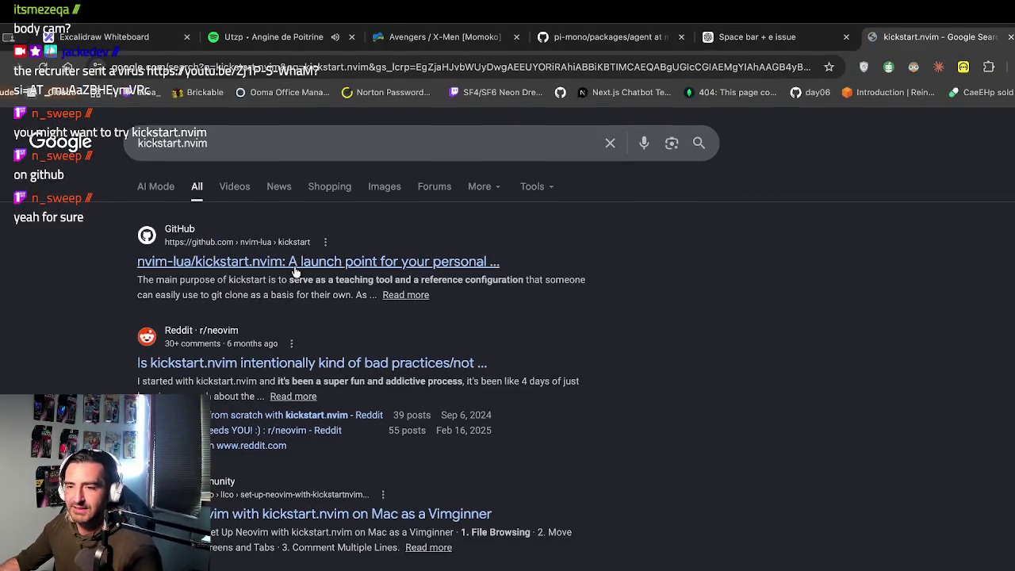
pyautogui.click(244, 147)
pyautogui.write('github')
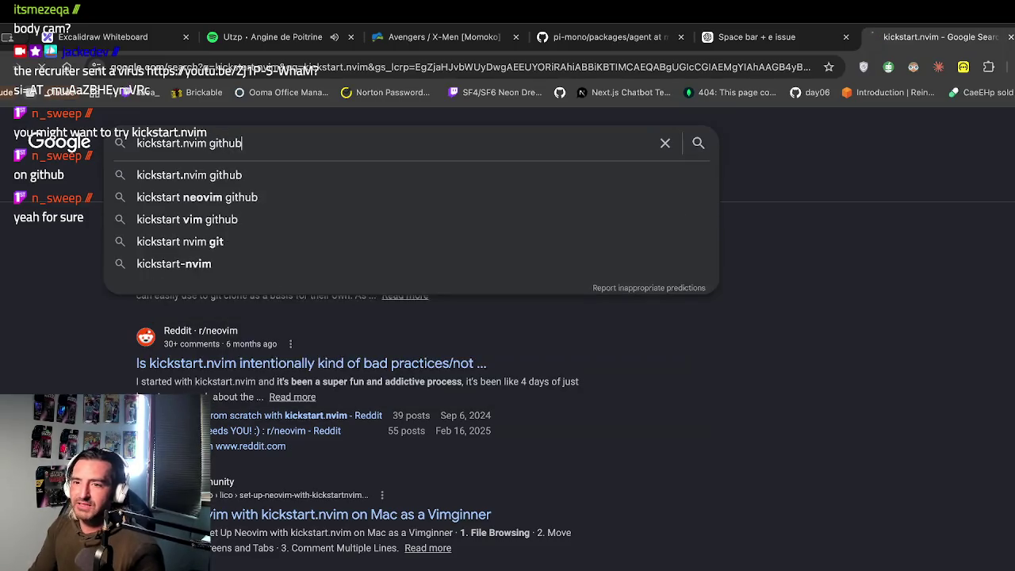
pyautogui.press('Return')
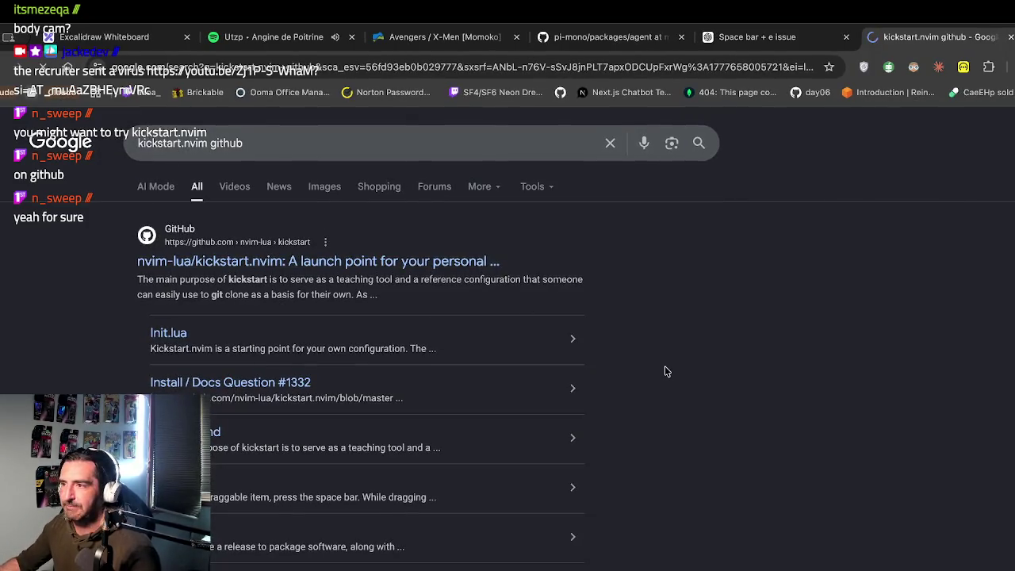
# Step: Browse the kickstart.nvim README and expand the Linux and Mac clone instructions
pyautogui.scroll(-15, 666, 371)
pyautogui.scroll(-3, 666, 371)
pyautogui.scroll(15, 666, 371)
pyautogui.scroll(-10, 666, 371)
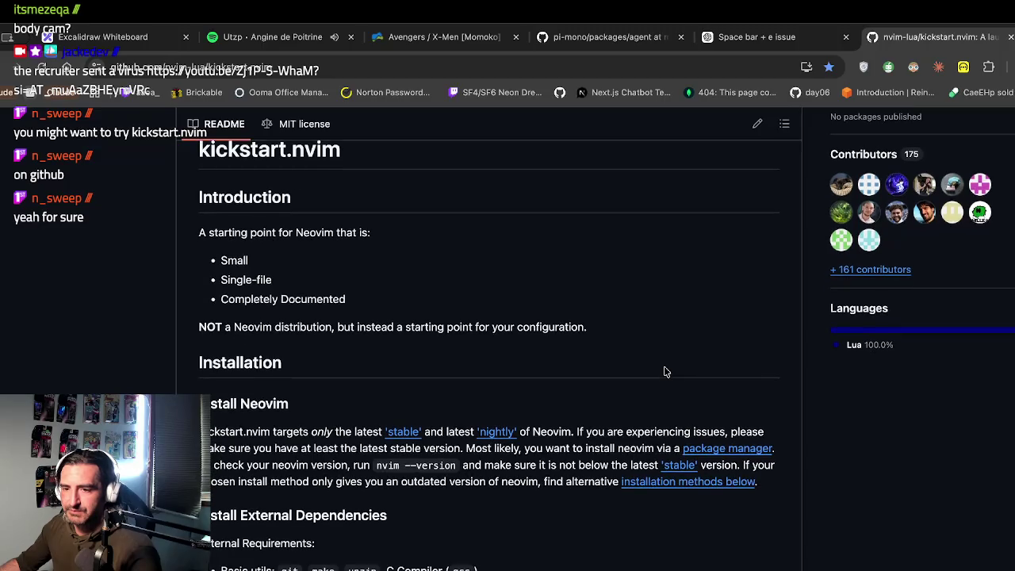
pyautogui.scroll(-3, 666, 372)
pyautogui.moveTo(245, 323); pyautogui.dragTo(220, 420)
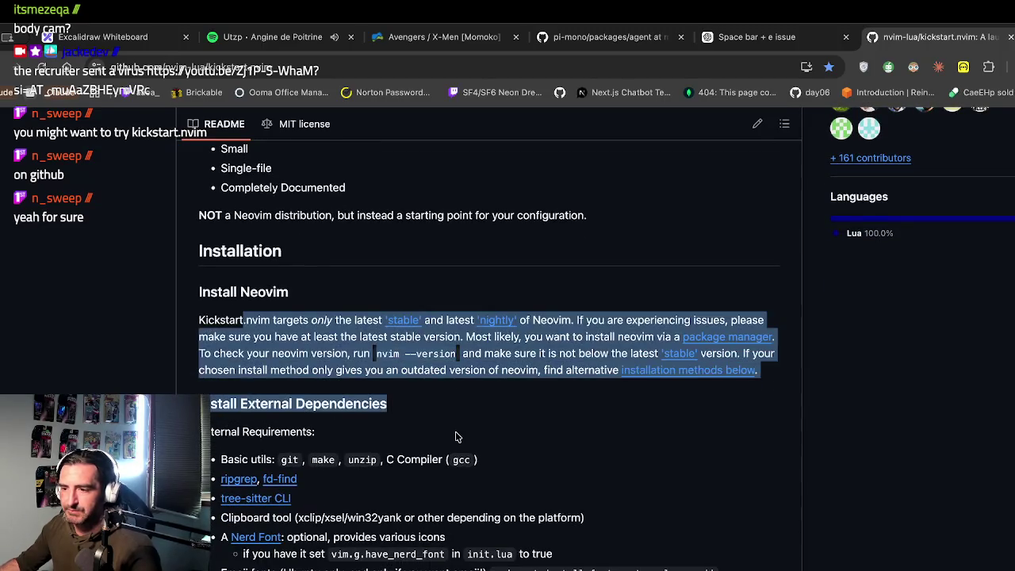
pyautogui.scroll(-3, 456, 436)
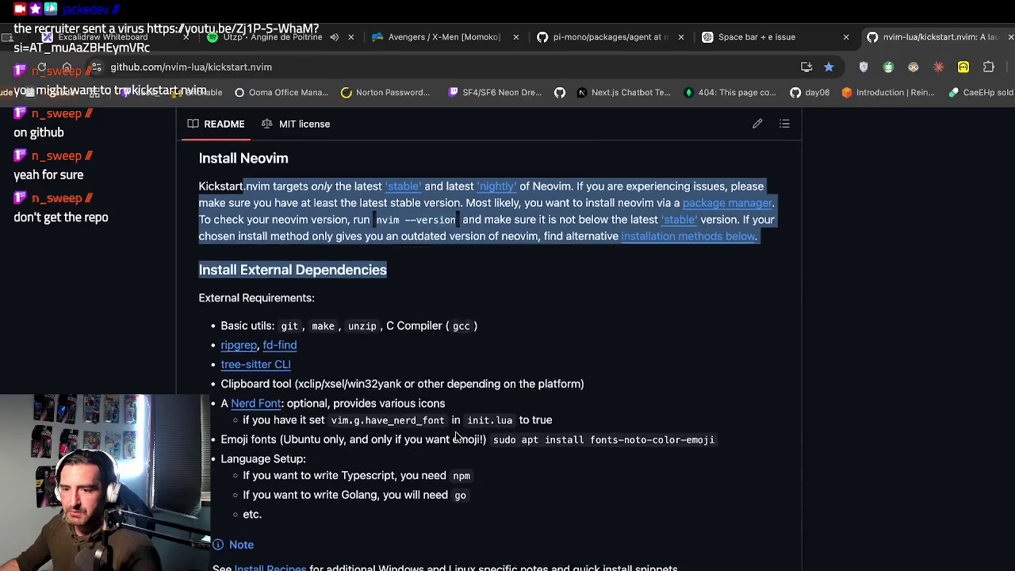
pyautogui.scroll(-10, 456, 437)
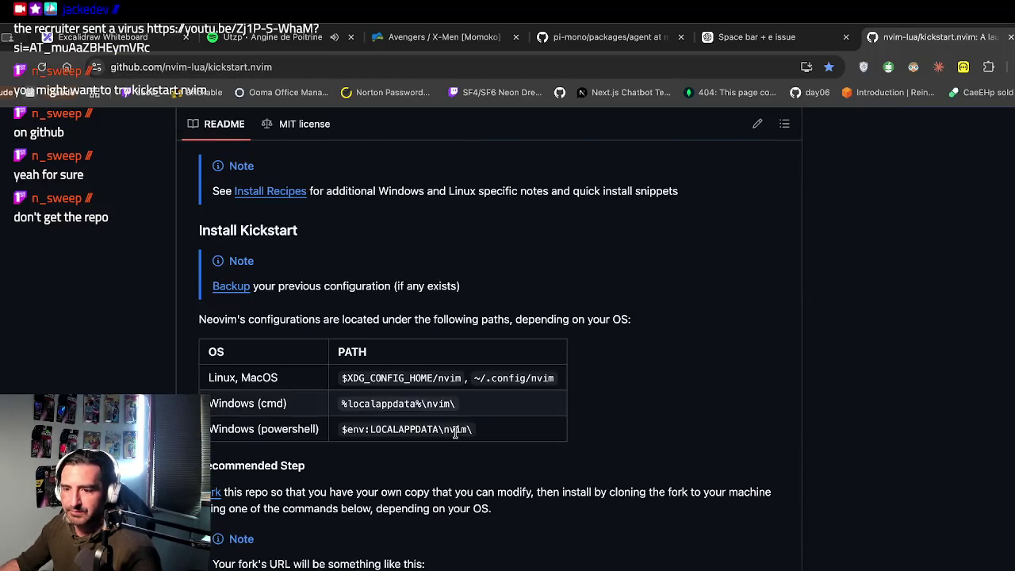
pyautogui.scroll(-3, 455, 432)
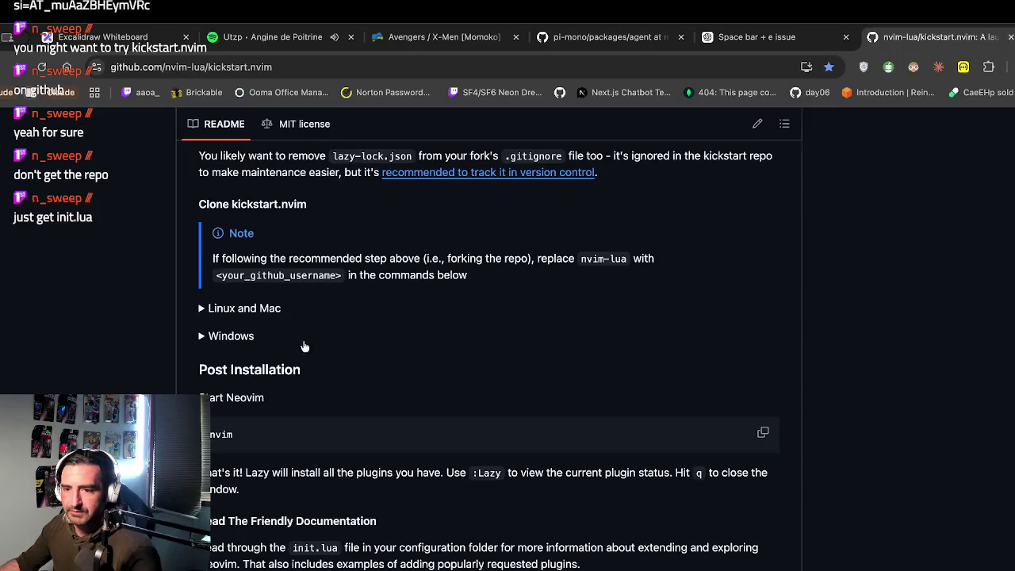
pyautogui.click(290, 309)
# Step: Highlight the Recommended Step sentences about forking the repo and the lazy-lock.json note
pyautogui.scroll(4, 460, 372)
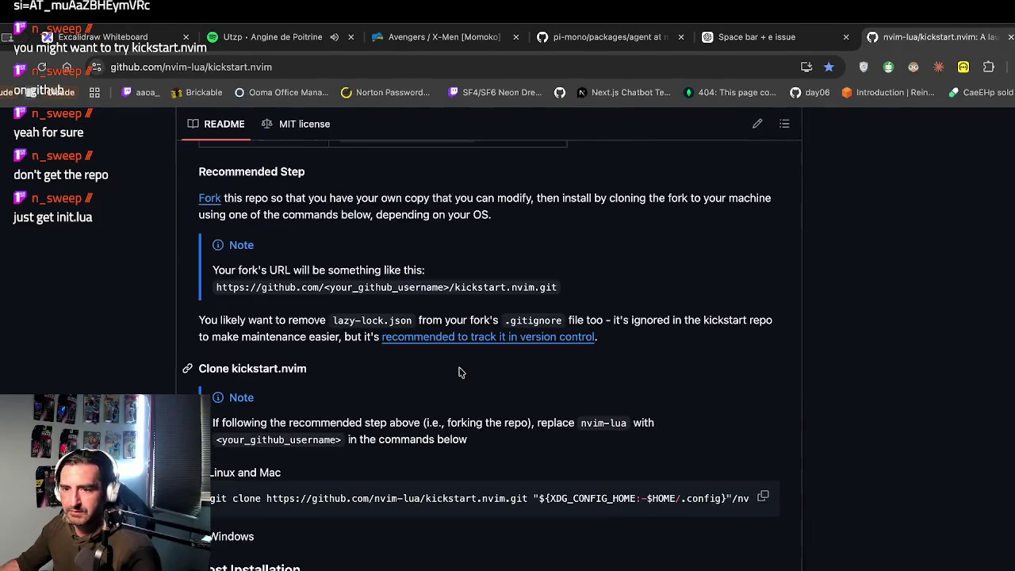
pyautogui.scroll(-8, 458, 372)
pyautogui.scroll(3, 458, 367)
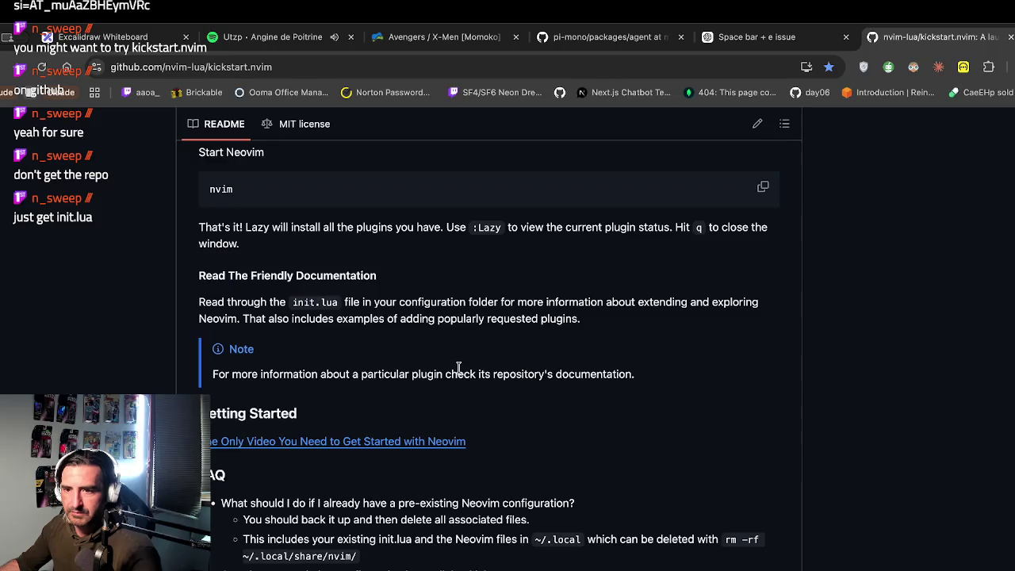
pyautogui.scroll(1, 458, 367)
pyautogui.scroll(5, 459, 372)
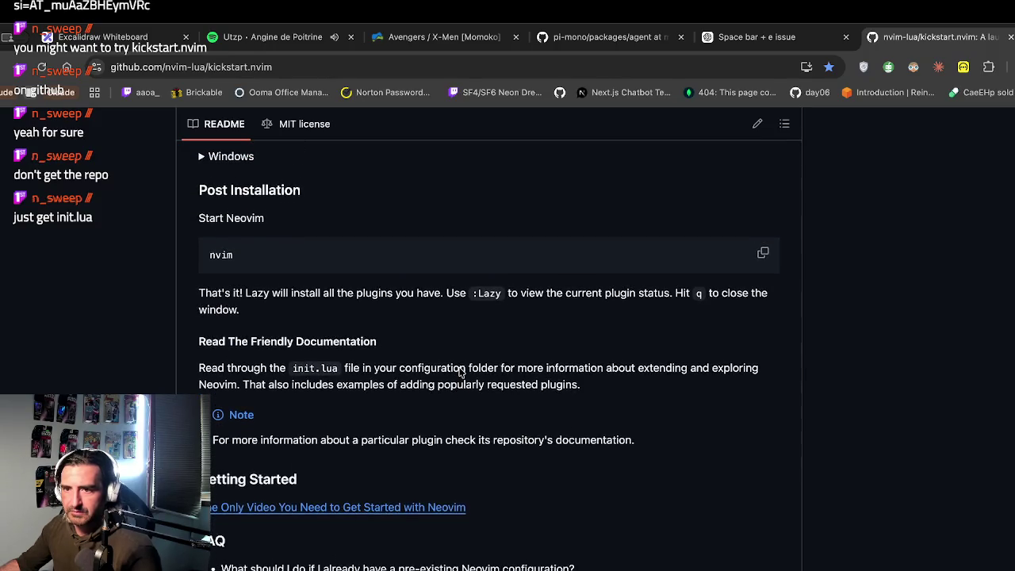
pyautogui.scroll(7, 461, 372)
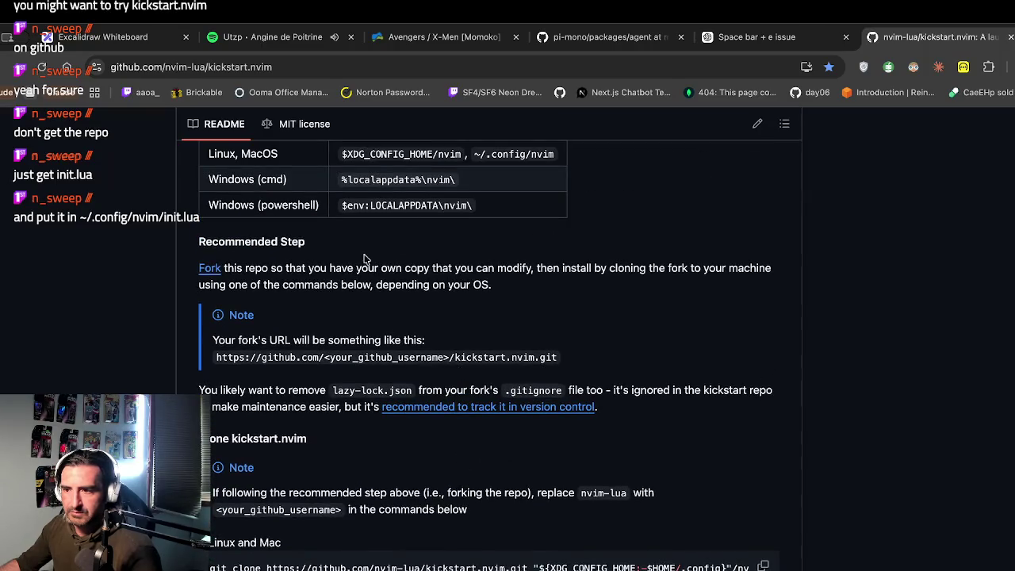
pyautogui.moveTo(346, 267); pyautogui.dragTo(348, 311)
pyautogui.scroll(-1, 331, 351)
pyautogui.moveTo(274, 358); pyautogui.dragTo(272, 387)
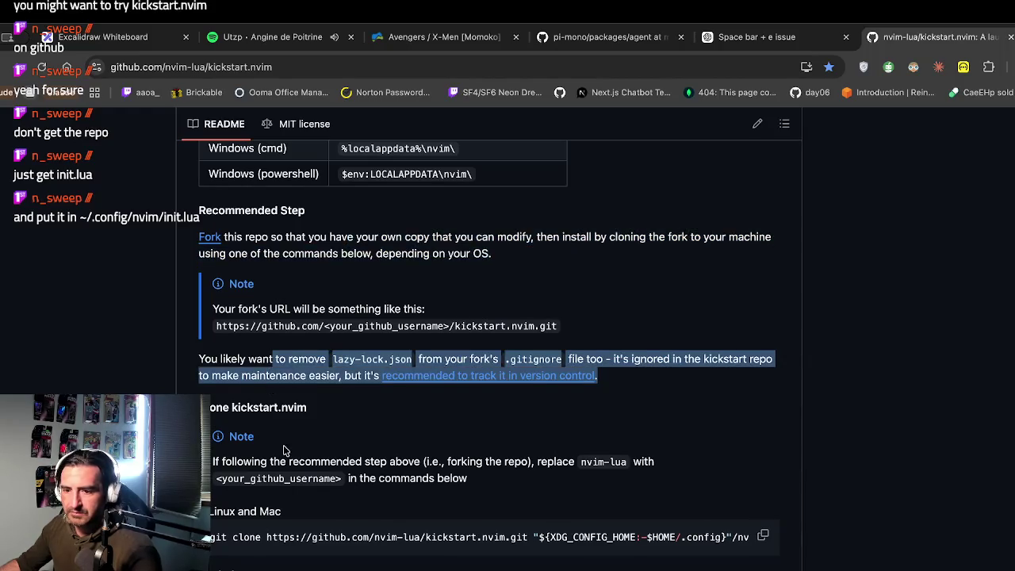
# Step: Scroll down and highlight the paragraph on alternative Neovim installation methods
pyautogui.scroll(-1, 287, 451)
pyautogui.scroll(-3, 339, 527)
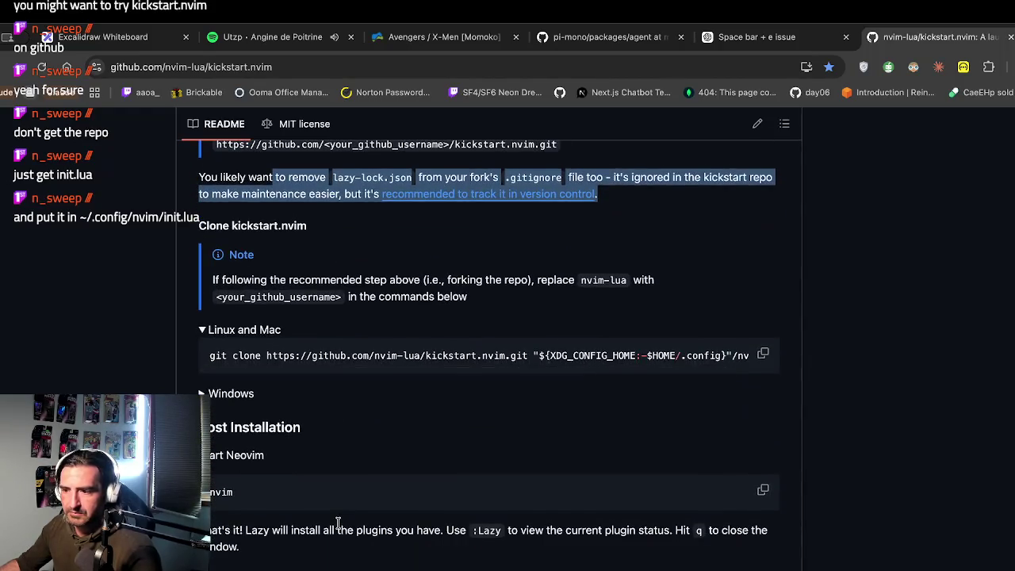
pyautogui.scroll(-6, 338, 528)
pyautogui.scroll(-4, 338, 528)
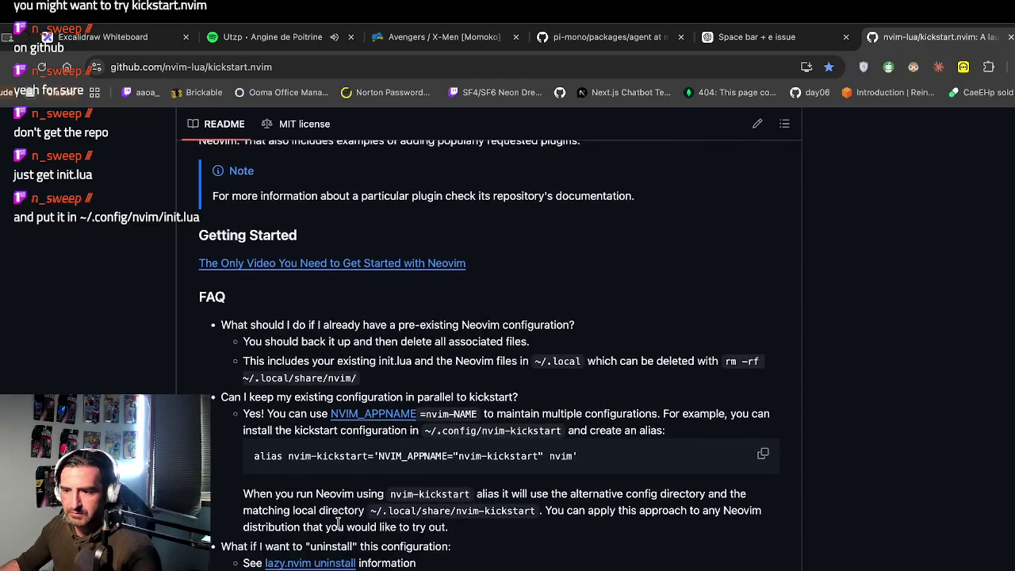
pyautogui.scroll(-8, 339, 527)
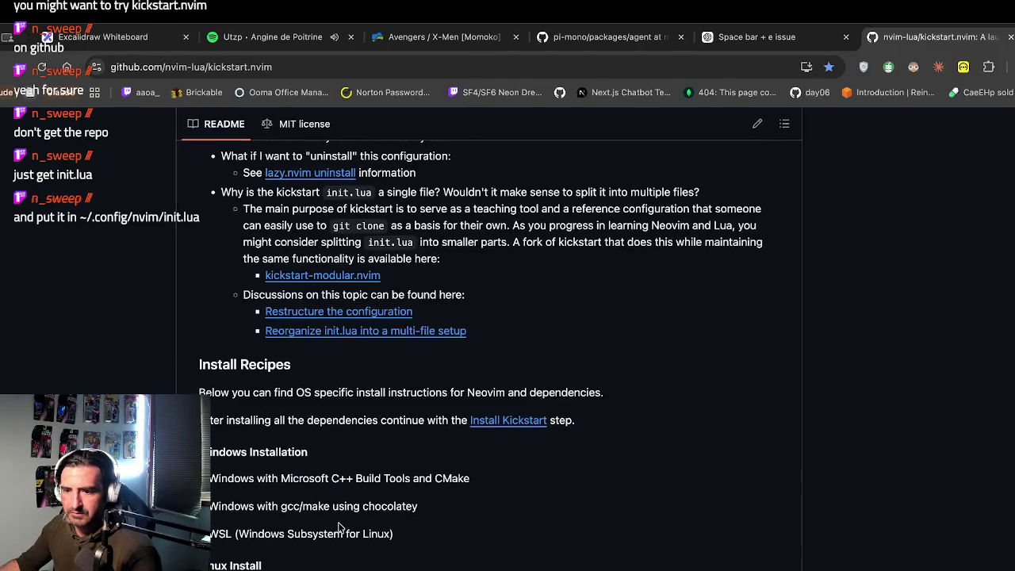
pyautogui.scroll(-4, 340, 529)
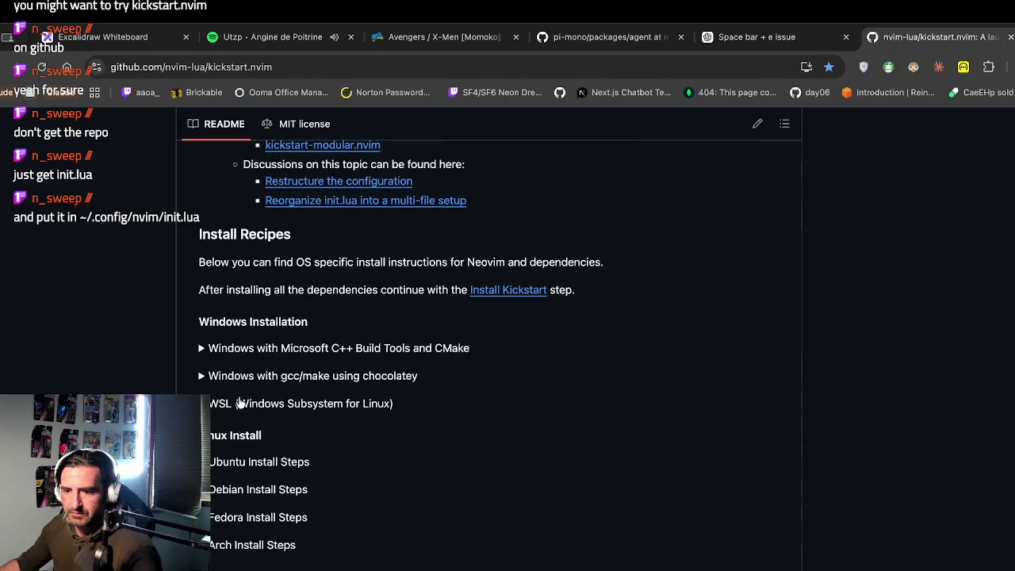
pyautogui.scroll(-1, 241, 406)
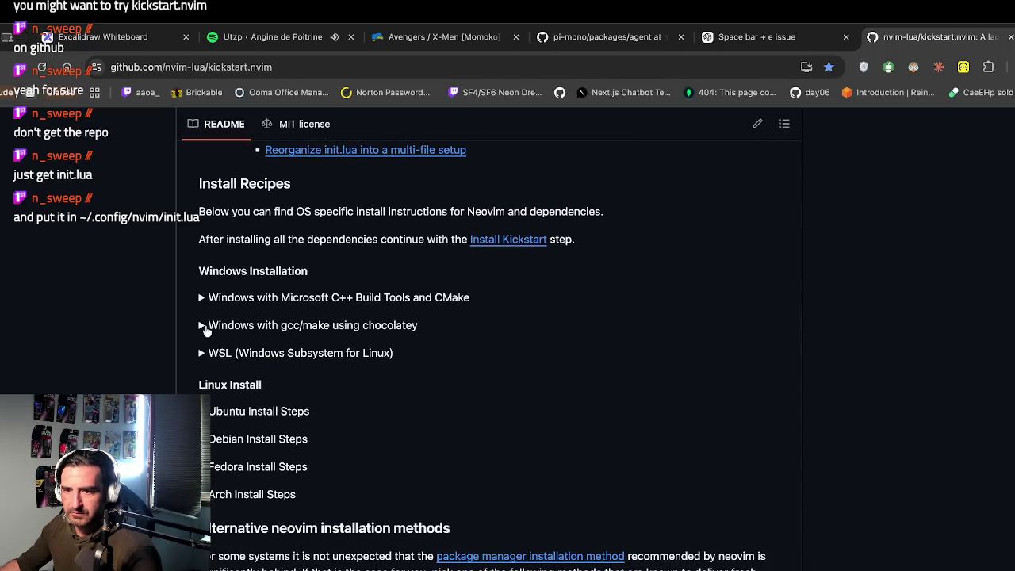
pyautogui.scroll(-4, 224, 404)
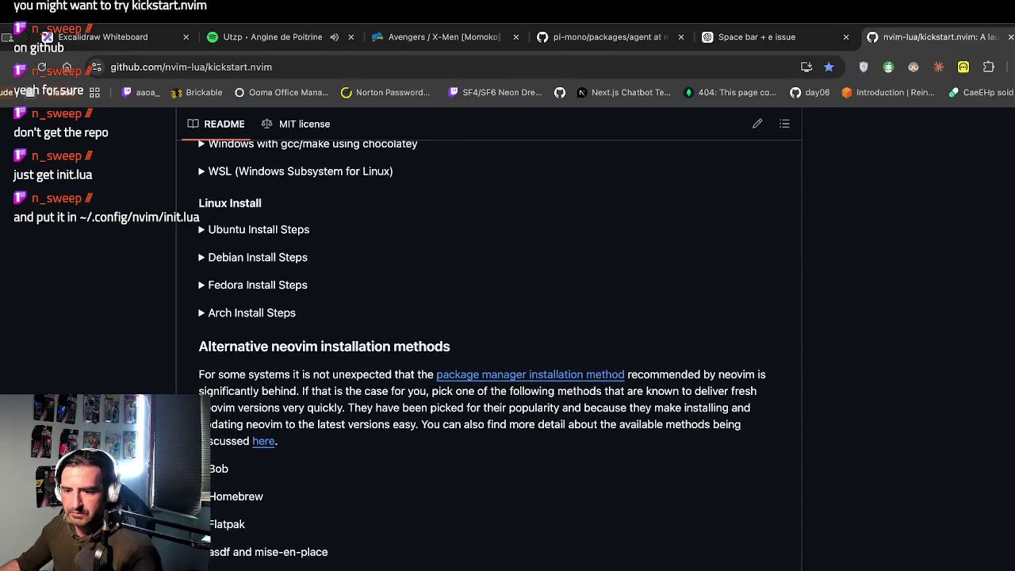
pyautogui.moveTo(217, 375); pyautogui.dragTo(214, 428)
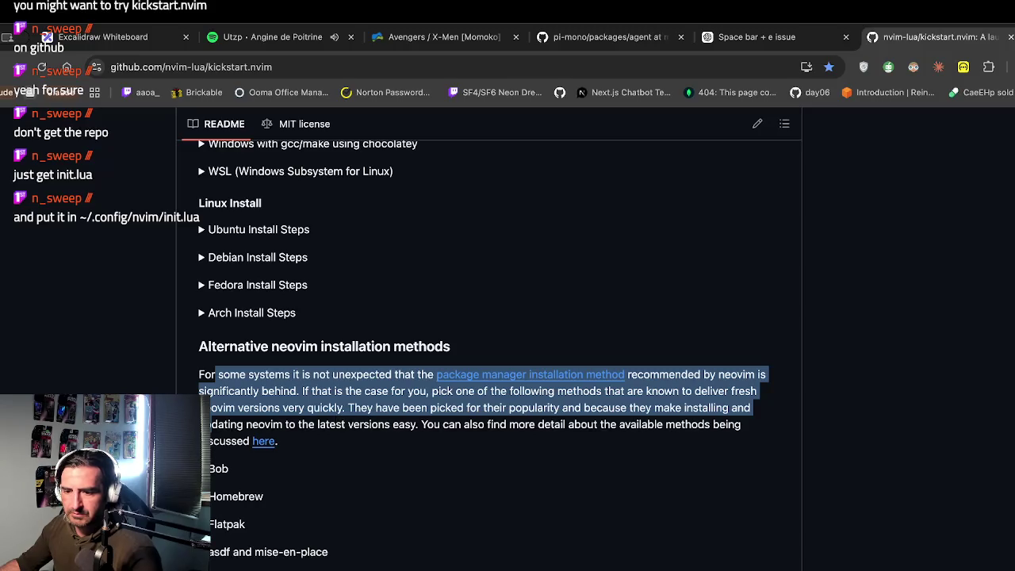
# Step: Expand the Homebrew installation details and look over them
pyautogui.click(182, 508)
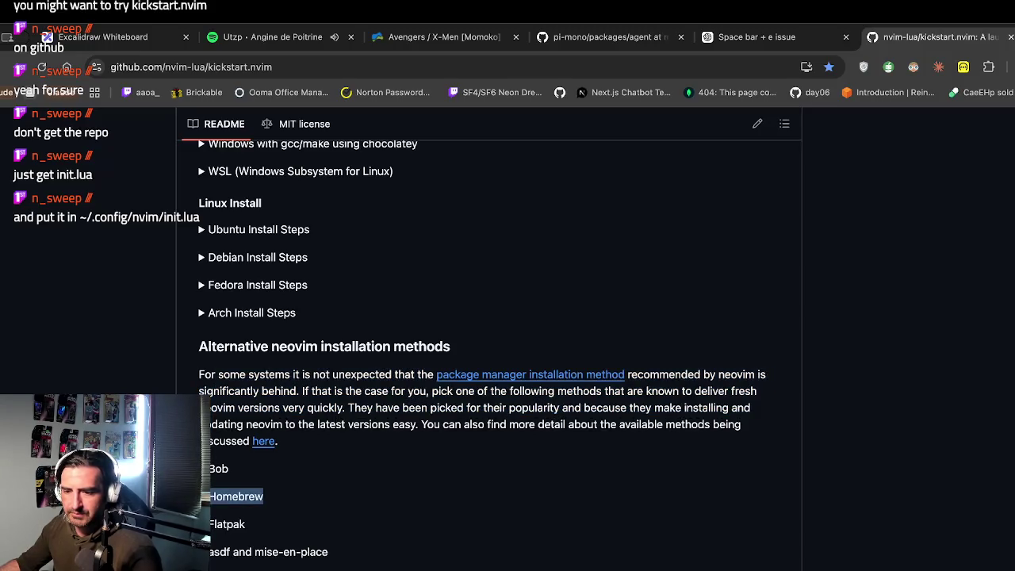
pyautogui.click(198, 496)
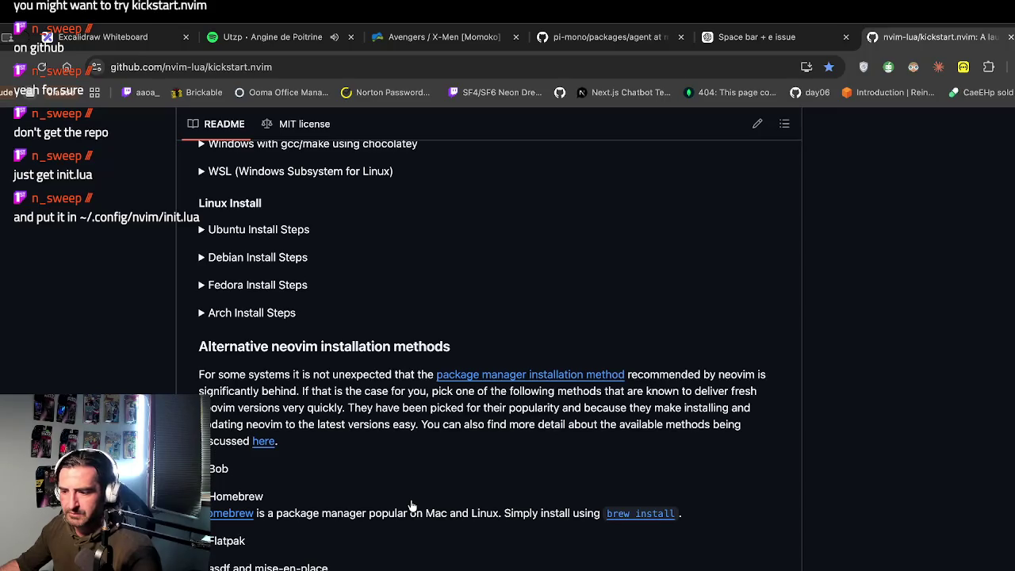
pyautogui.scroll(15, 419, 485)
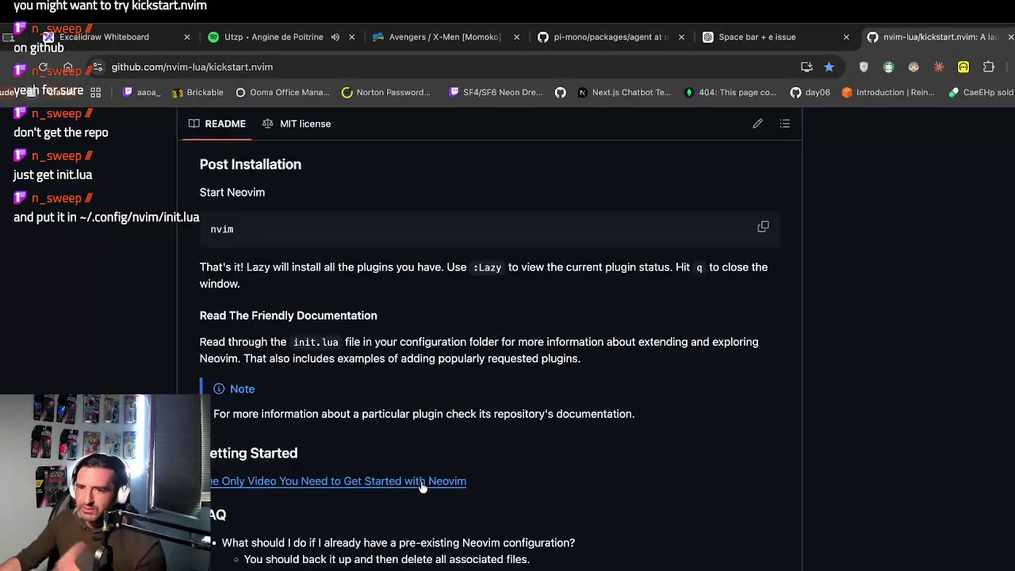
pyautogui.scroll(2, 423, 487)
pyautogui.scroll(-5, 421, 485)
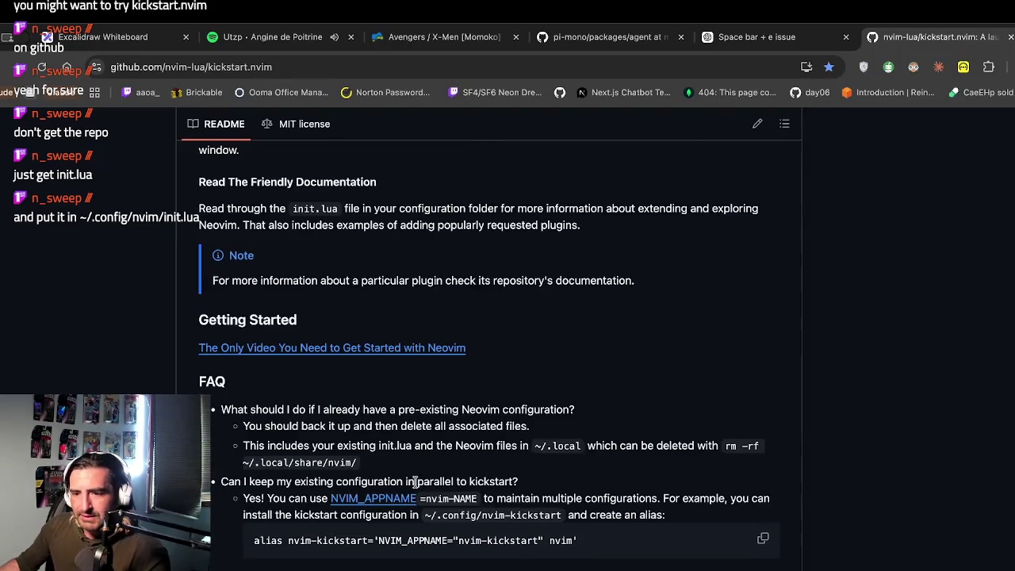
pyautogui.scroll(-5, 414, 482)
pyautogui.scroll(15, 418, 486)
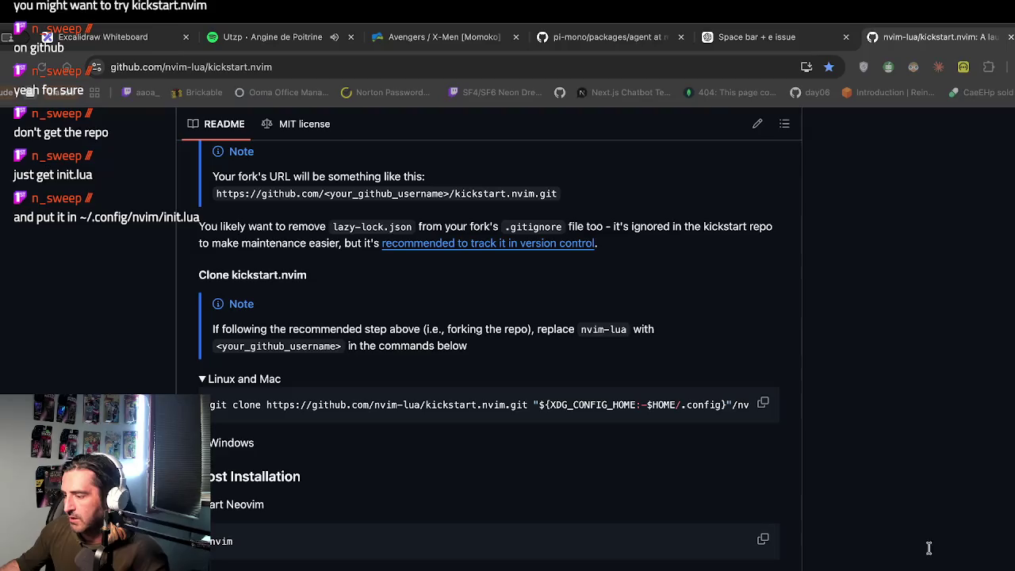
# Step: Open the init.lua file from the kickstart.nvim repository file list
pyautogui.scroll(15, 622, 318)
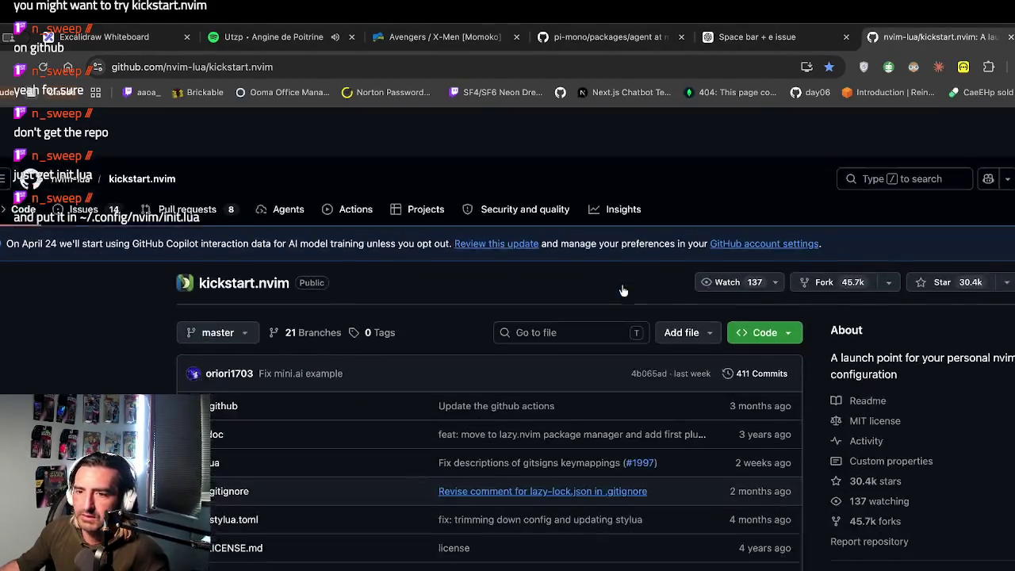
pyautogui.scroll(-2, 322, 326)
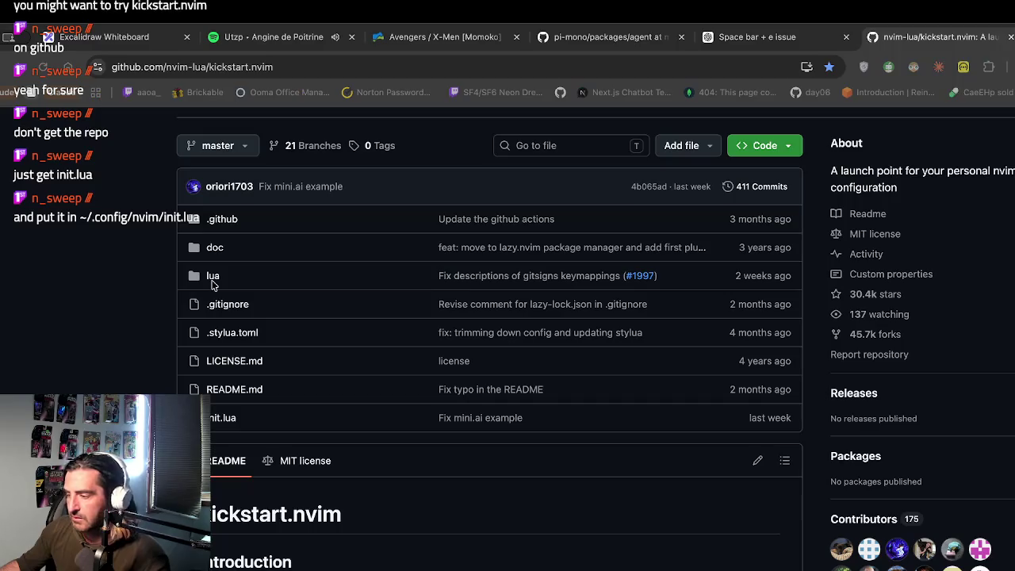
pyautogui.click(222, 417)
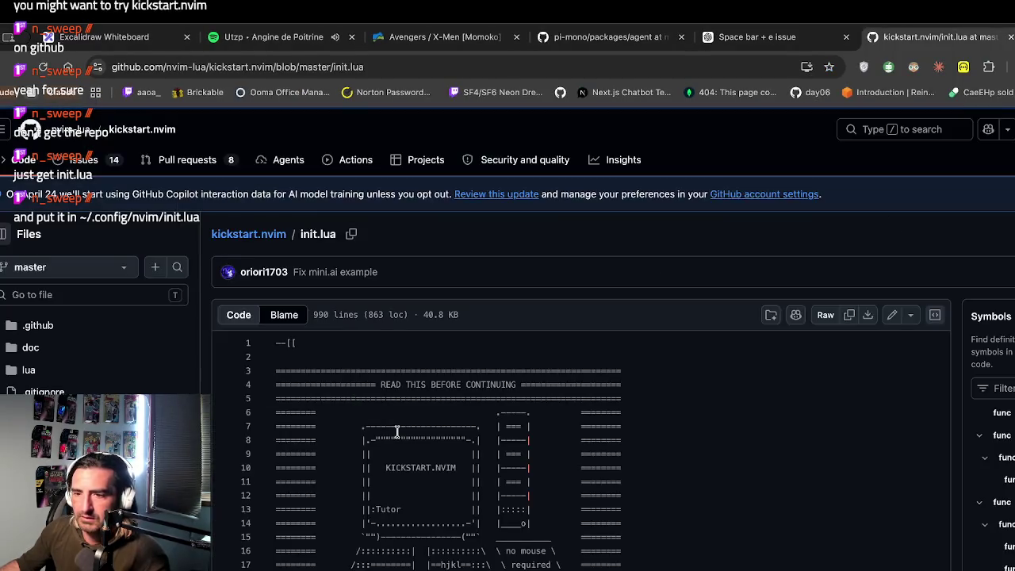
pyautogui.scroll(-3, 396, 432)
pyautogui.scroll(-15, 396, 432)
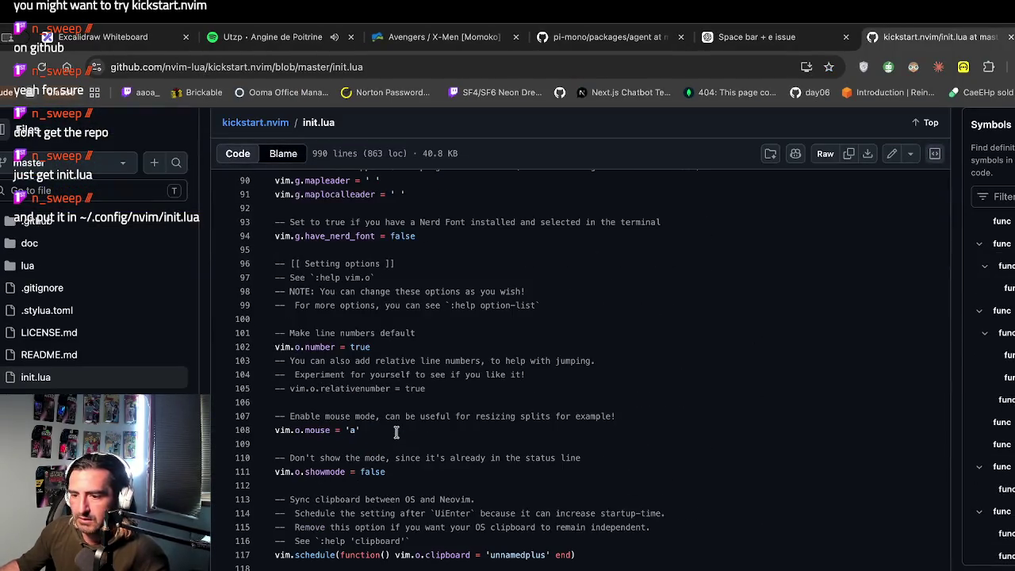
pyautogui.scroll(15, 806, 272)
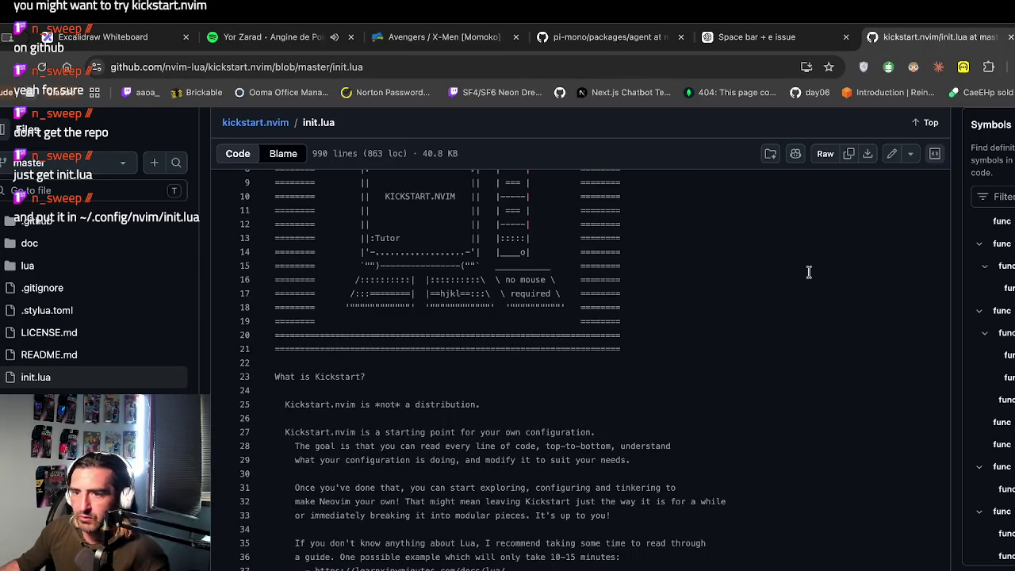
# Step: Select all of the init.lua code and scroll through its 990 lines
pyautogui.hotkey('ctrl', 'a')
pyautogui.click(607, 415)
pyautogui.scroll(-3, 606, 417)
pyautogui.hotkey('ctrl', 'a')
pyautogui.scroll(-20, 606, 418)
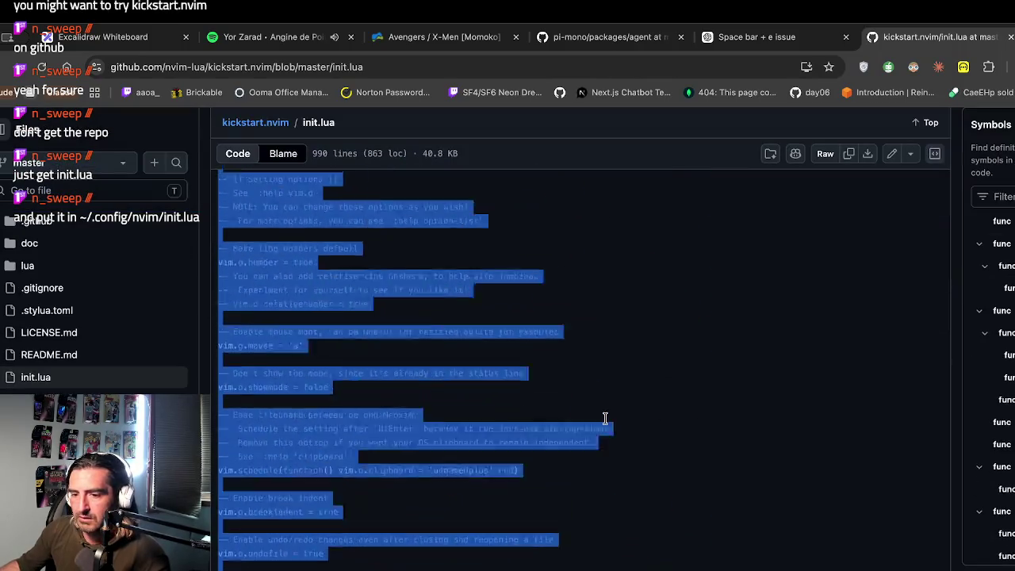
pyautogui.scroll(-20, 605, 418)
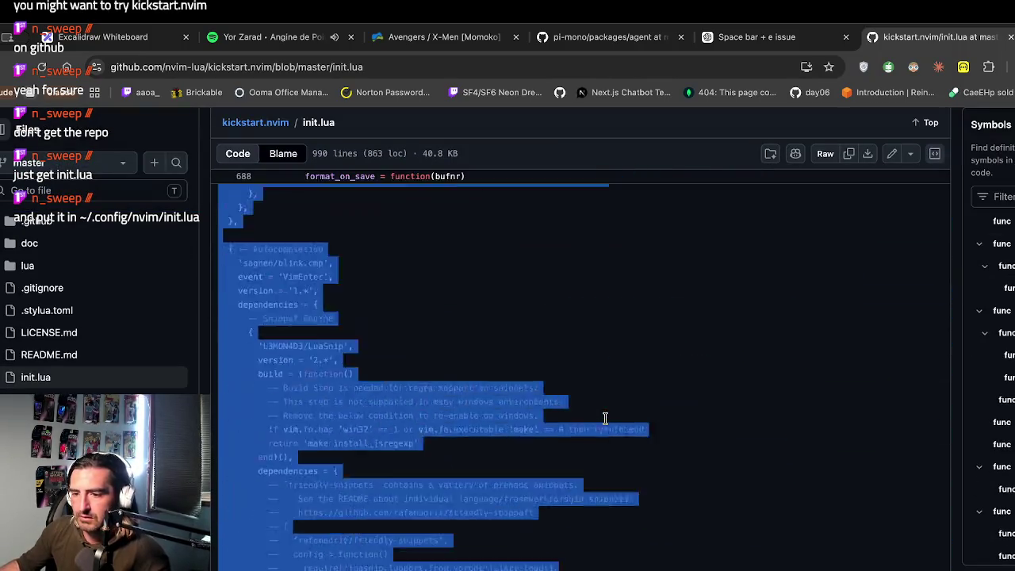
pyautogui.scroll(-3, 606, 418)
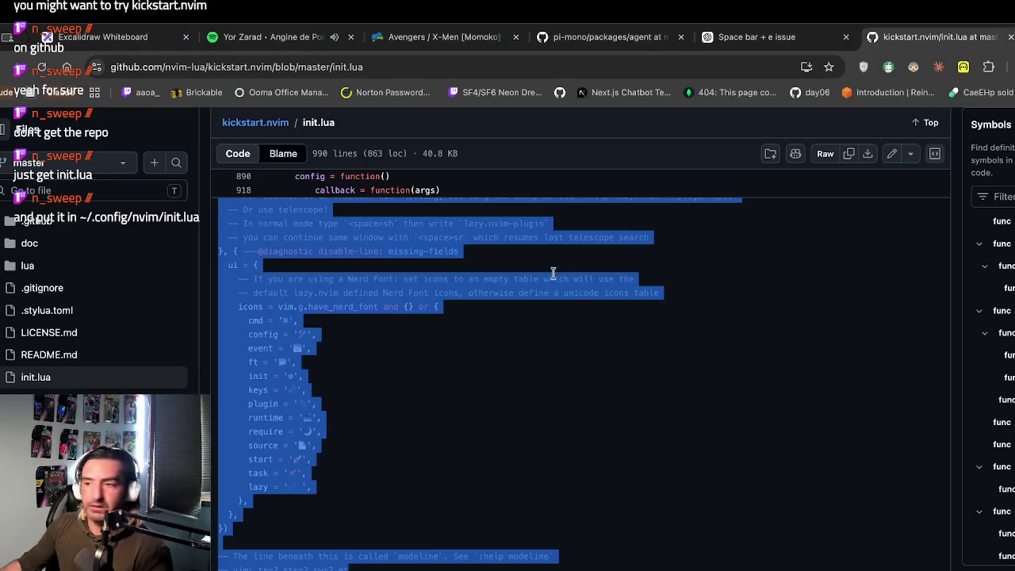
pyautogui.click(600, 292)
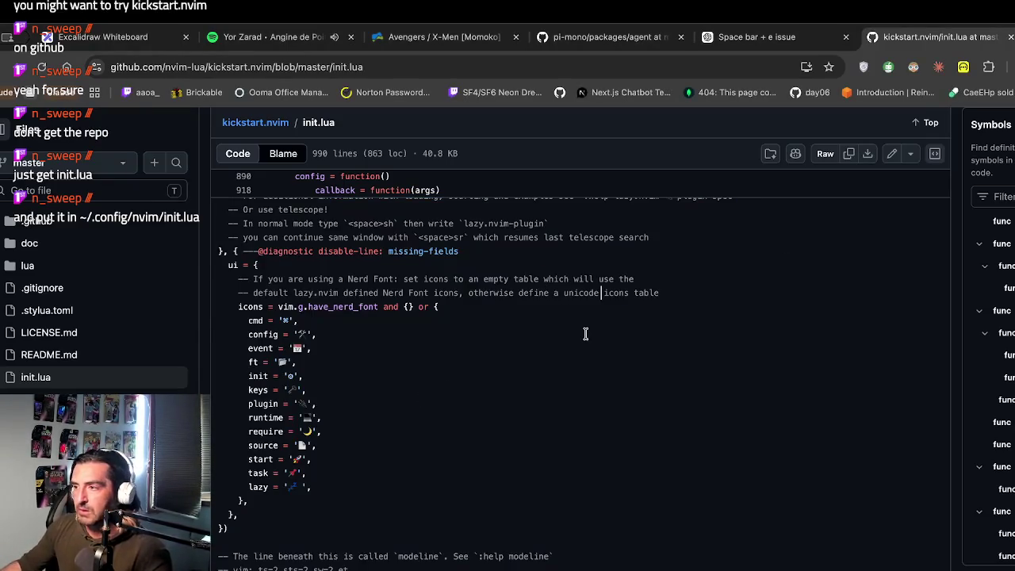
# Step: Download the raw kickstart init.lua file and return to the ChatGPT tab
pyautogui.click(867, 159)
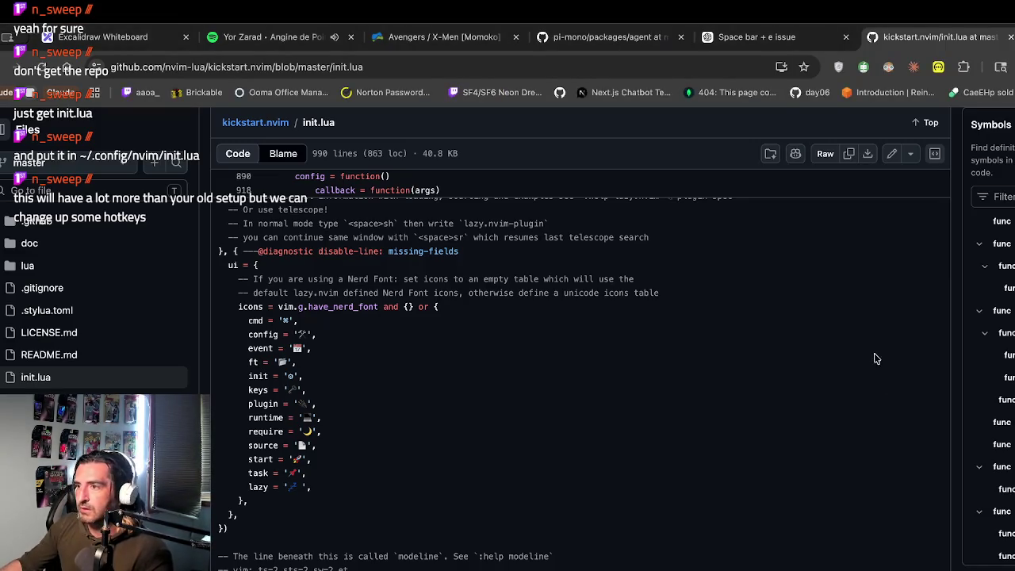
pyautogui.click(753, 37)
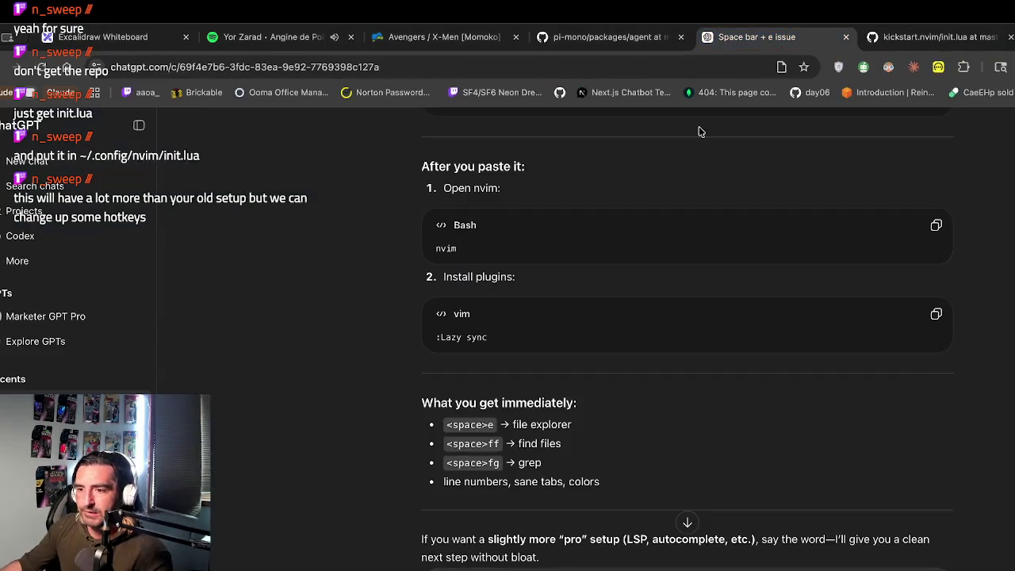
# Step: Copy ChatGPT's ready-to-go Lua config code block
pyautogui.scroll(10, 700, 189)
pyautogui.scroll(-3, 701, 189)
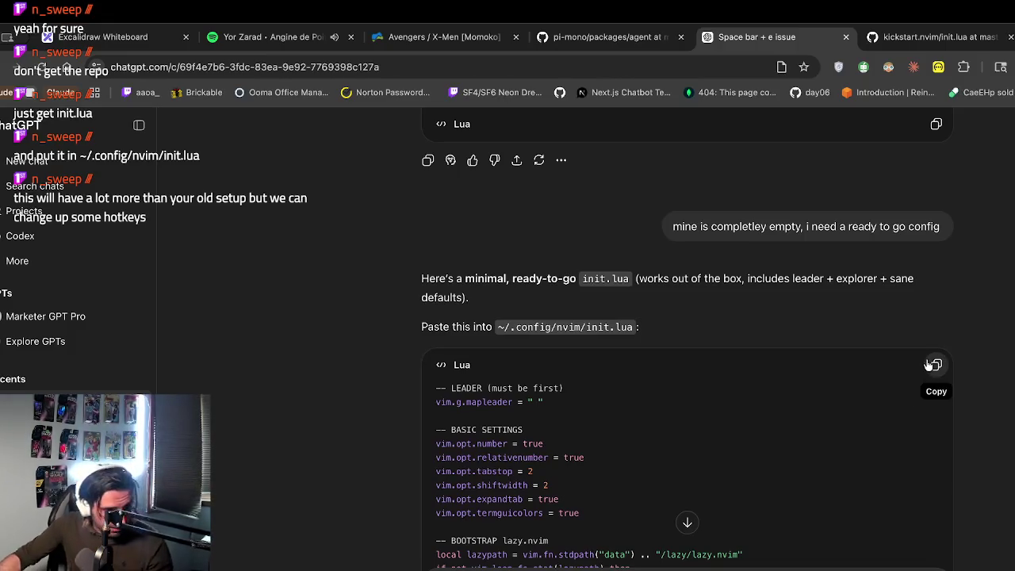
pyautogui.click(937, 363)
pyautogui.scroll(-3, 539, 361)
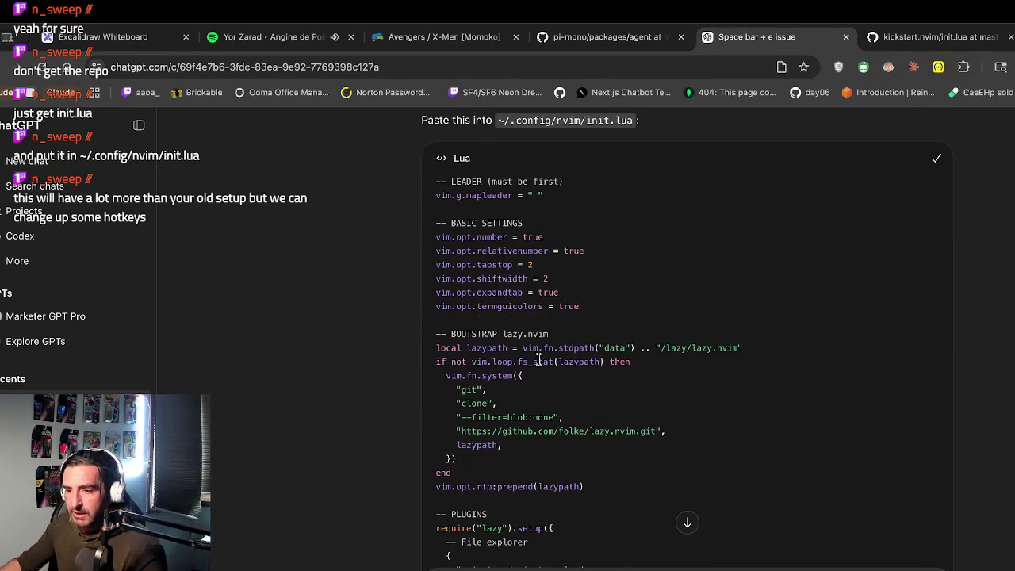
pyautogui.scroll(-1, 539, 361)
# Step: Highlight the ~/.config/nvim/init.lua path where the config should be pasted
pyautogui.scroll(3, 538, 361)
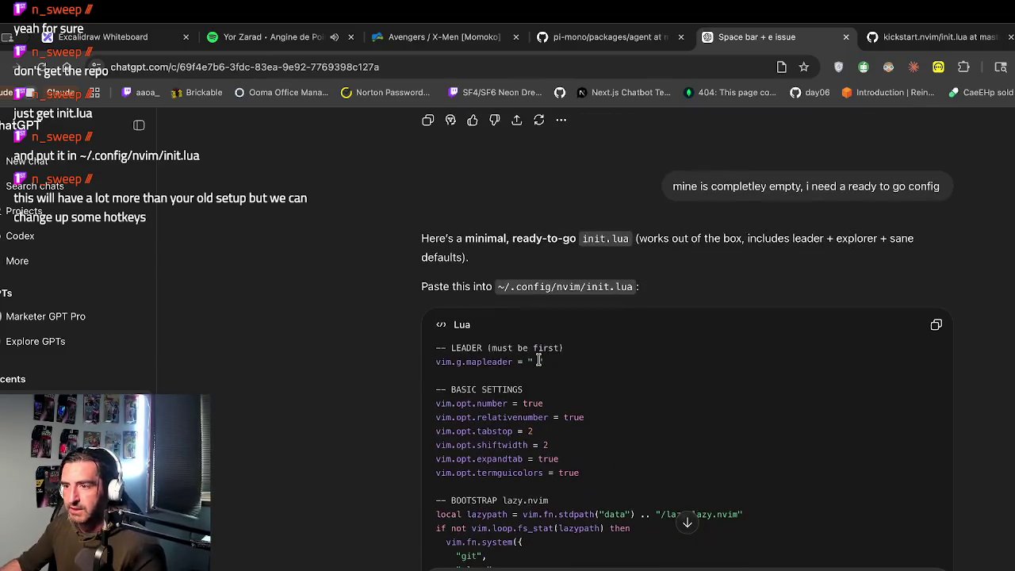
pyautogui.scroll(-7, 539, 361)
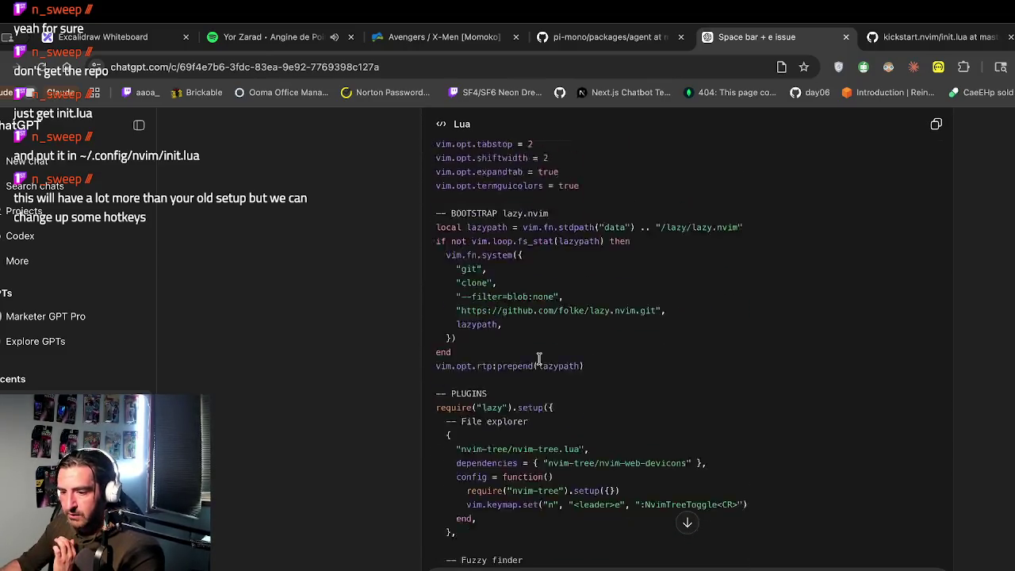
pyautogui.scroll(-5, 538, 360)
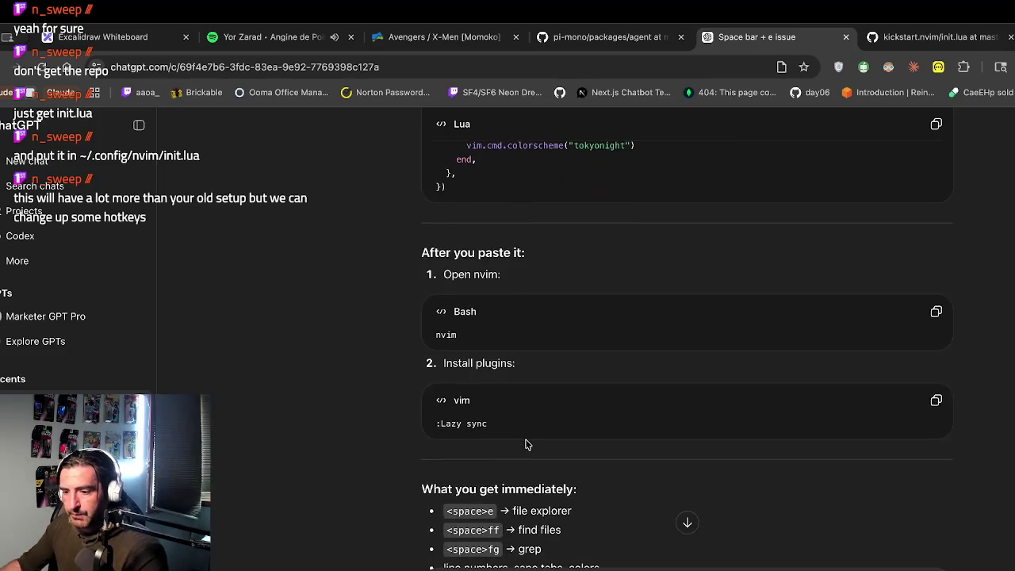
pyautogui.scroll(1, 578, 418)
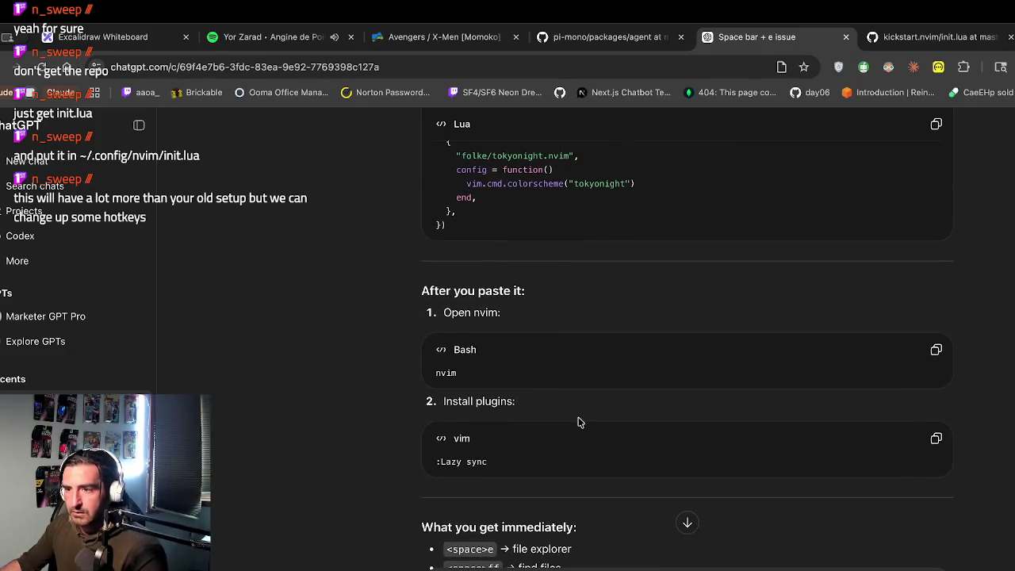
pyautogui.scroll(10, 578, 418)
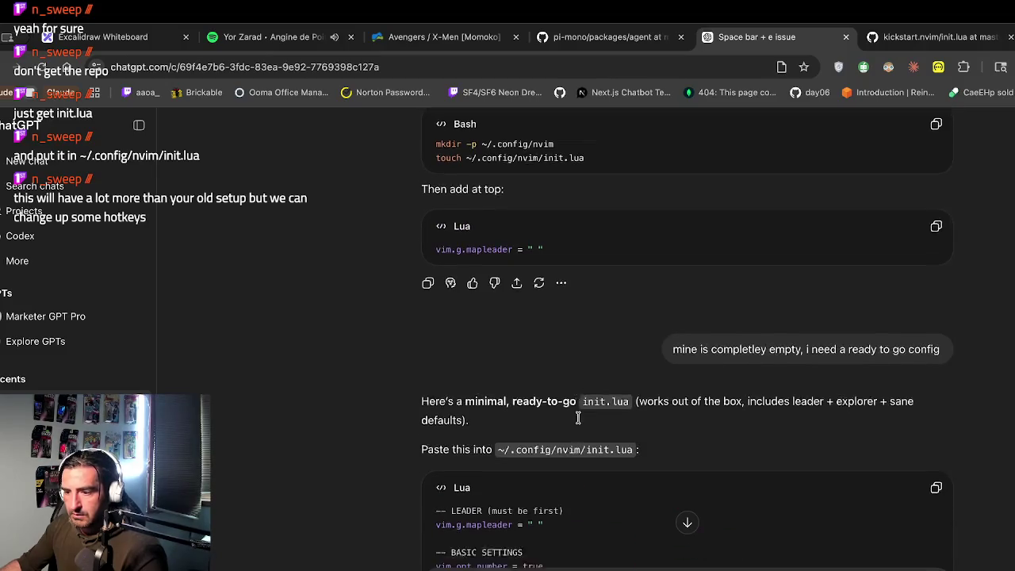
pyautogui.scroll(-1, 578, 420)
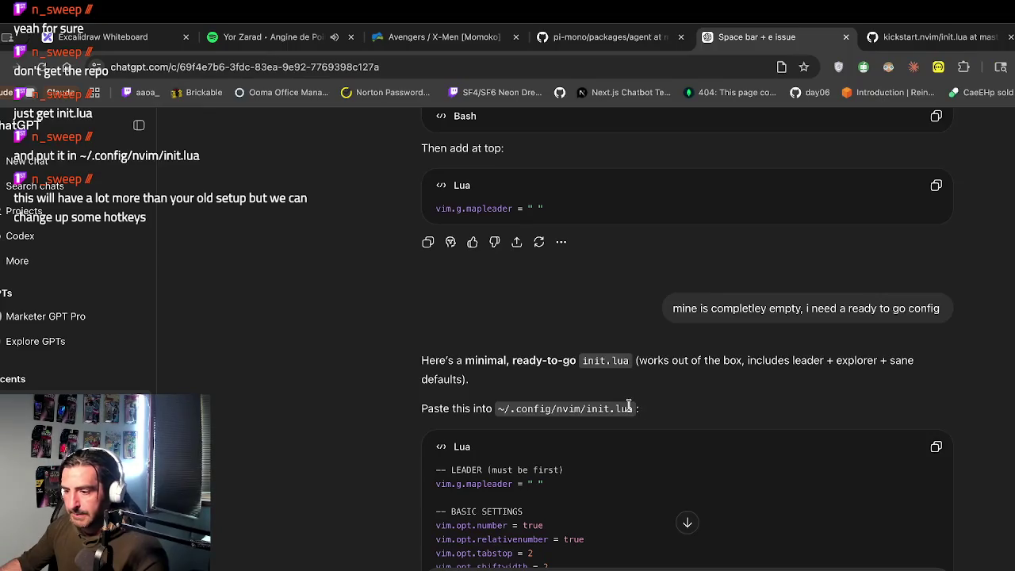
pyautogui.moveTo(639, 410); pyautogui.dragTo(495, 411)
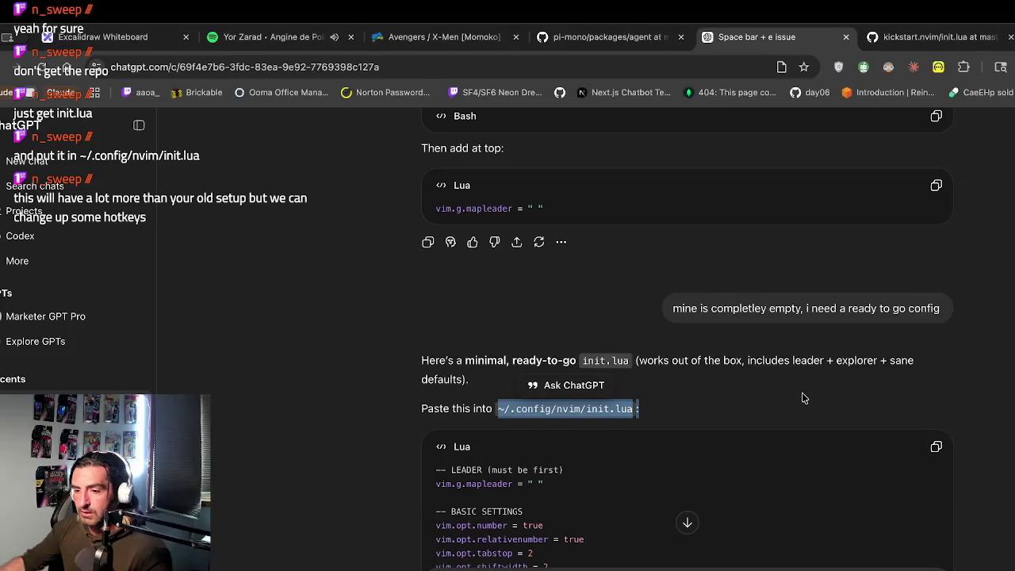
pyautogui.scroll(-1, 793, 417)
# Step: Copy the ready-to-go init.lua code twice, reviewing its lazy.nvim bootstrap and plugin setup
pyautogui.click(936, 388)
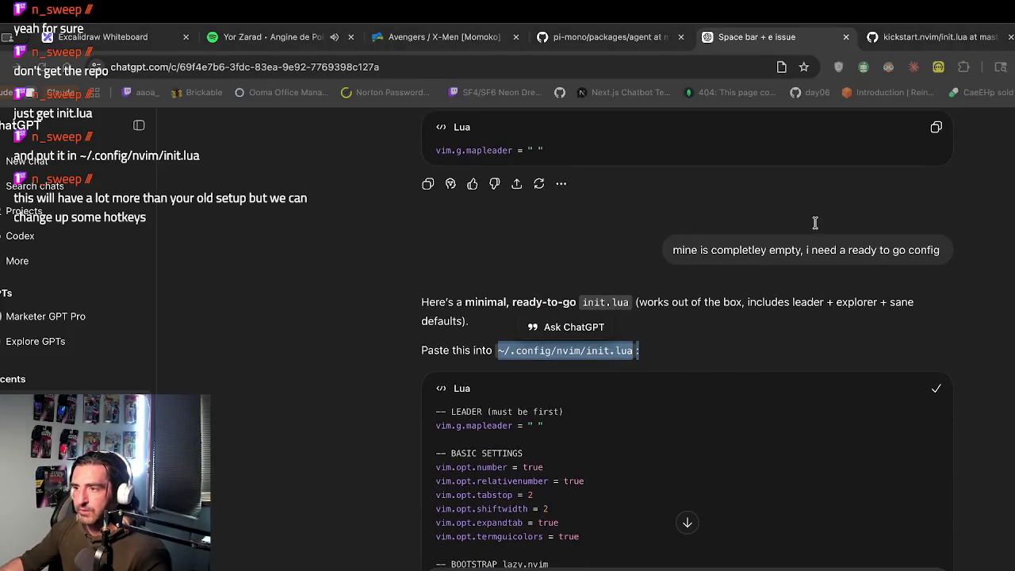
pyautogui.scroll(-5, 815, 222)
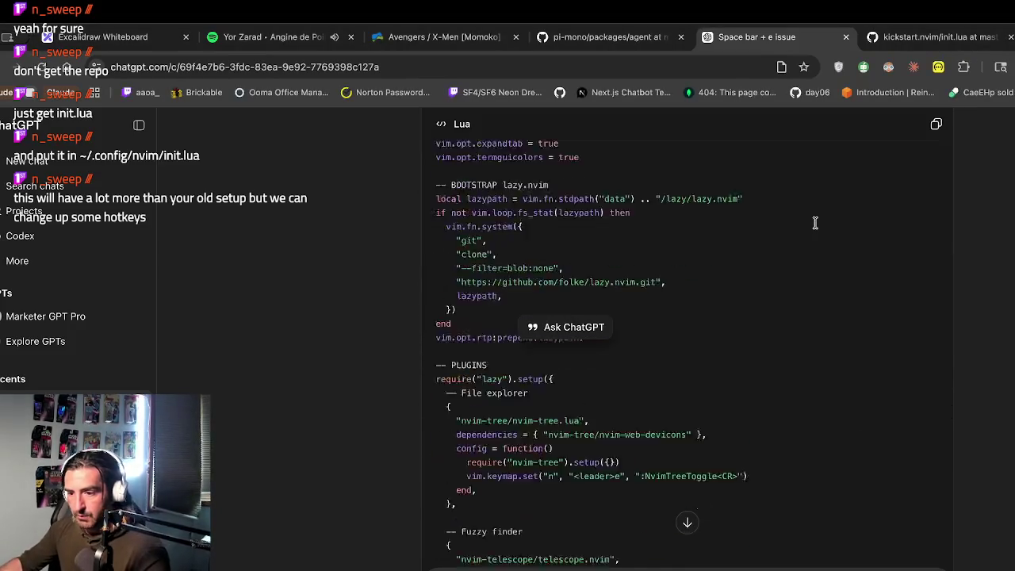
pyautogui.scroll(-7, 578, 357)
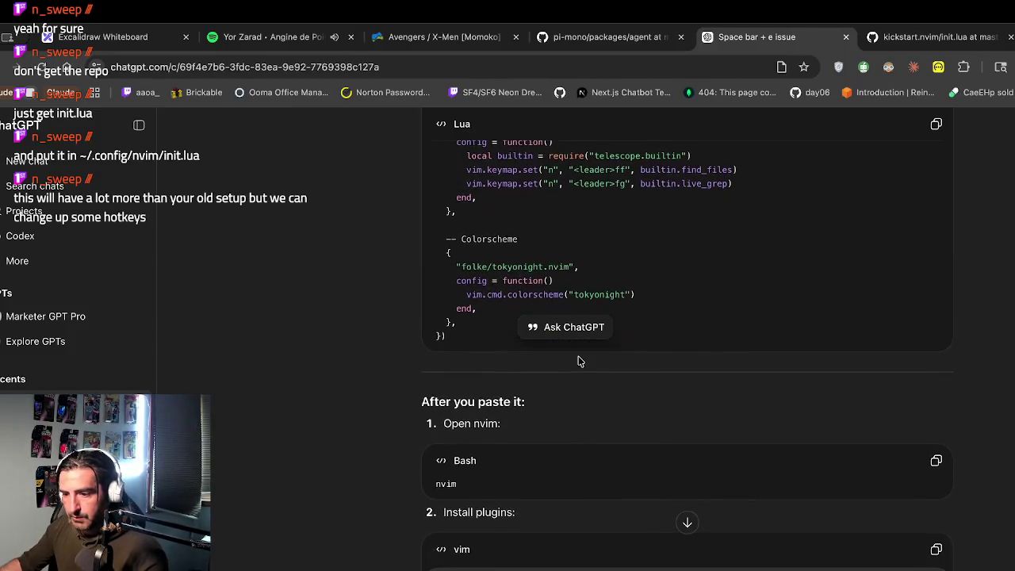
pyautogui.scroll(-1, 536, 386)
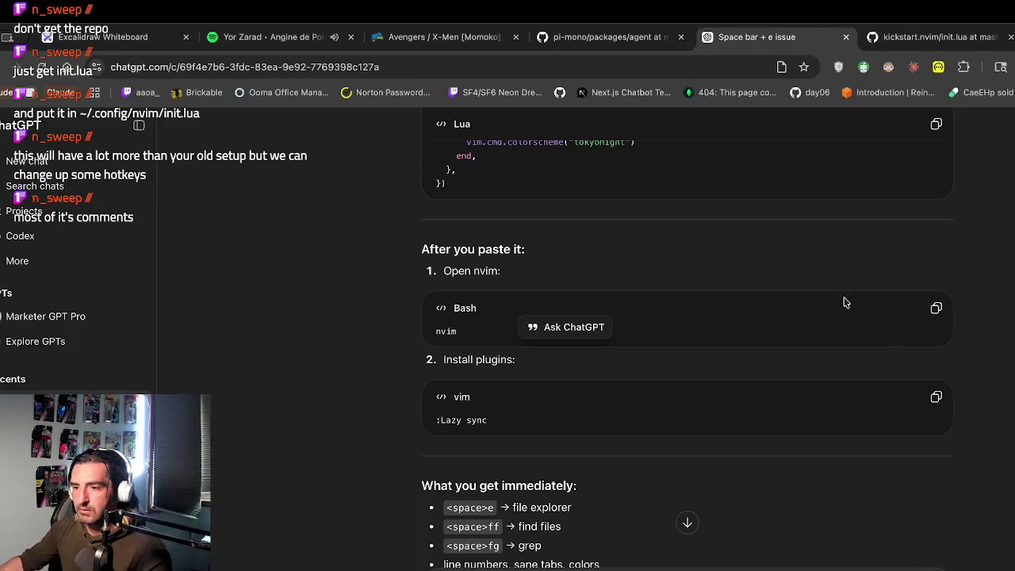
pyautogui.scroll(10, 843, 289)
pyautogui.click(936, 124)
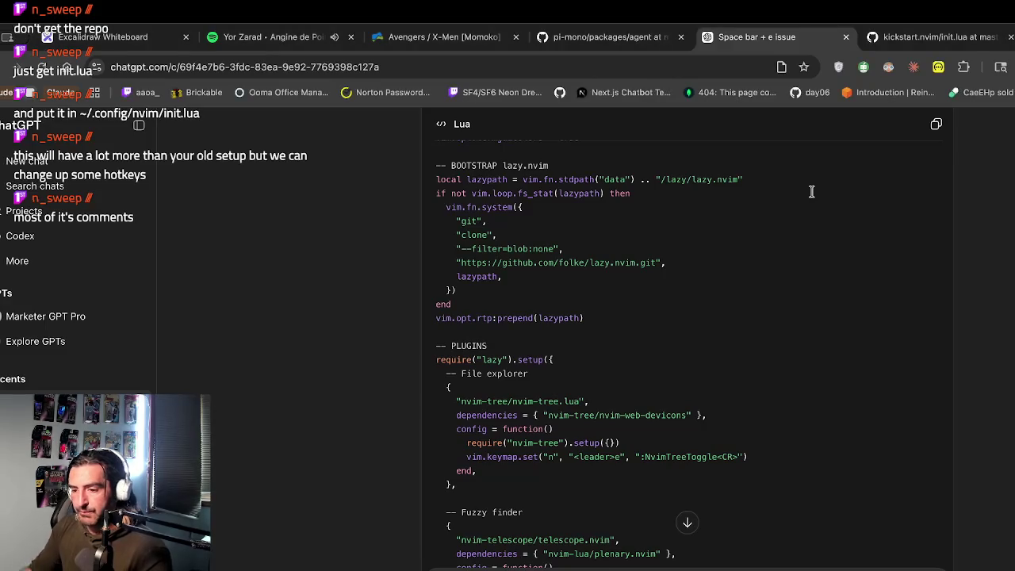
pyautogui.scroll(-10, 811, 191)
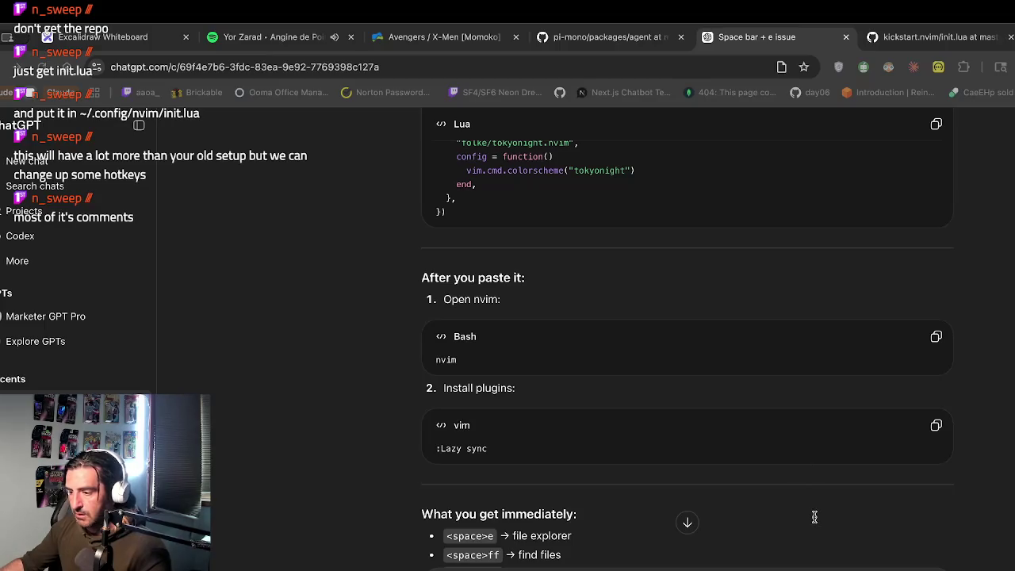
# Step: Capture a screenshot, attach it to the ChatGPT message, then switch to the Excalidraw whiteboard
pyautogui.press('super+shift+4')
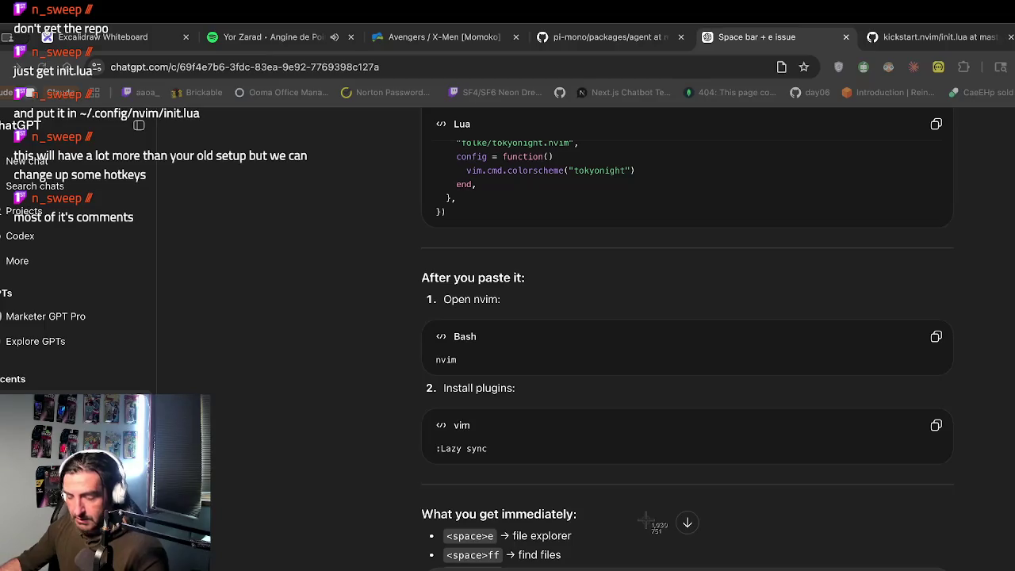
pyautogui.press('Escape')
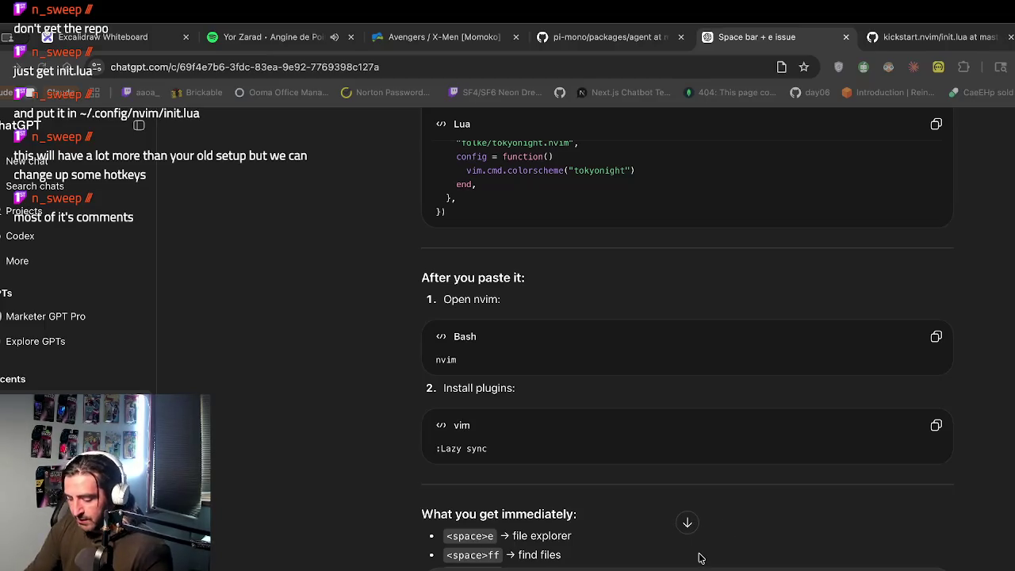
pyautogui.press('super+shift+4')
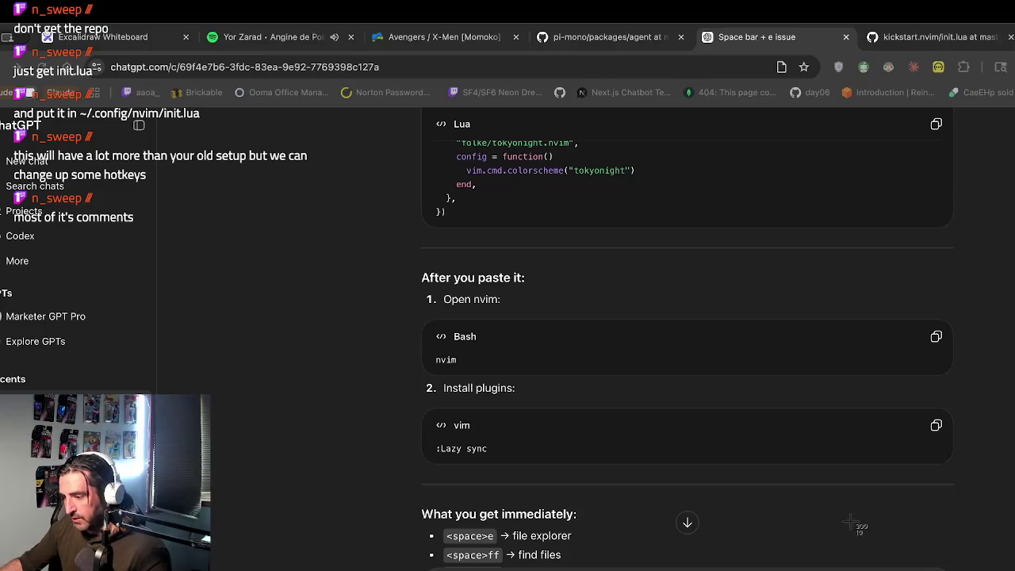
pyautogui.press('Escape')
pyautogui.moveTo(912, 555)
pyautogui.mouseDown()
pyautogui.moveTo(781, 550)
pyautogui.moveTo(773, 540)
pyautogui.mouseUp()
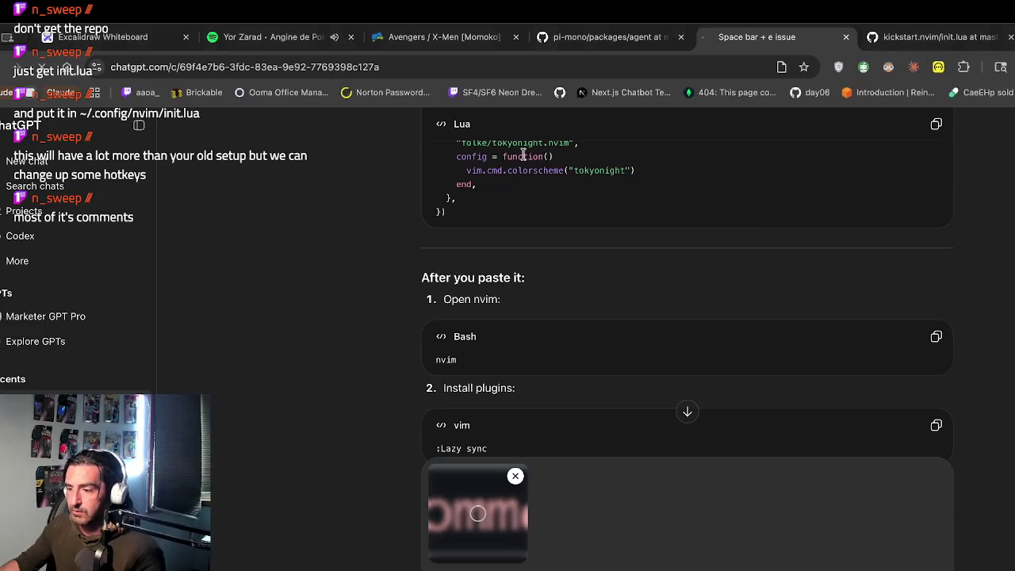
pyautogui.click(86, 43)
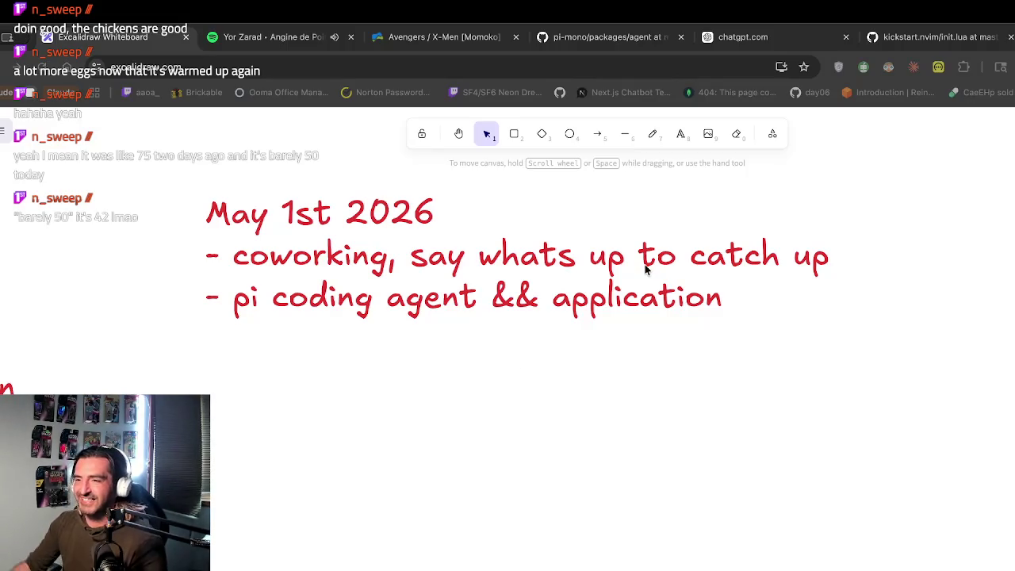
# Step: Open a new browser tab and enter 'weather chicago' in the address bar
pyautogui.hotkey('ctrl', 't')
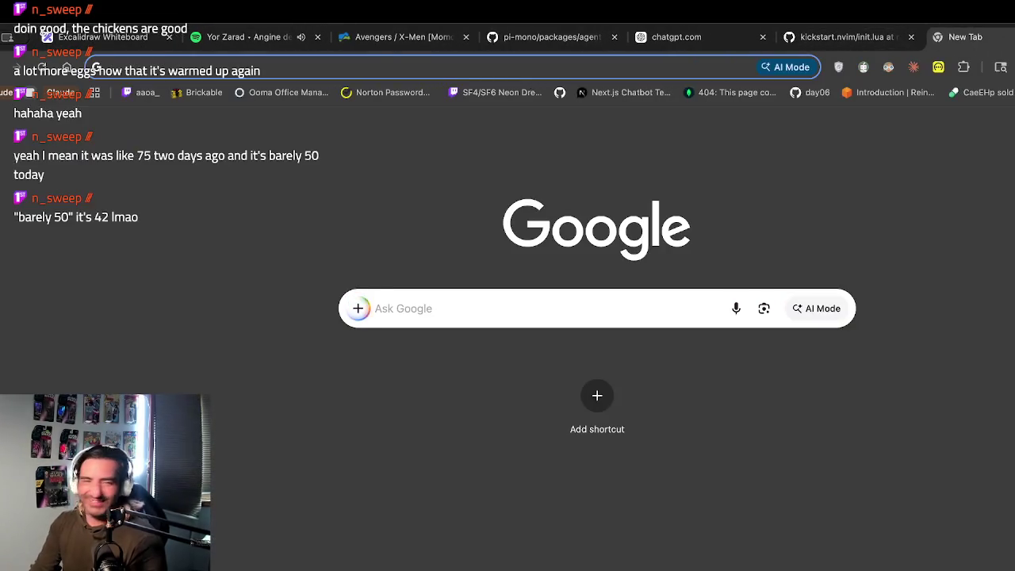
pyautogui.write('weather')
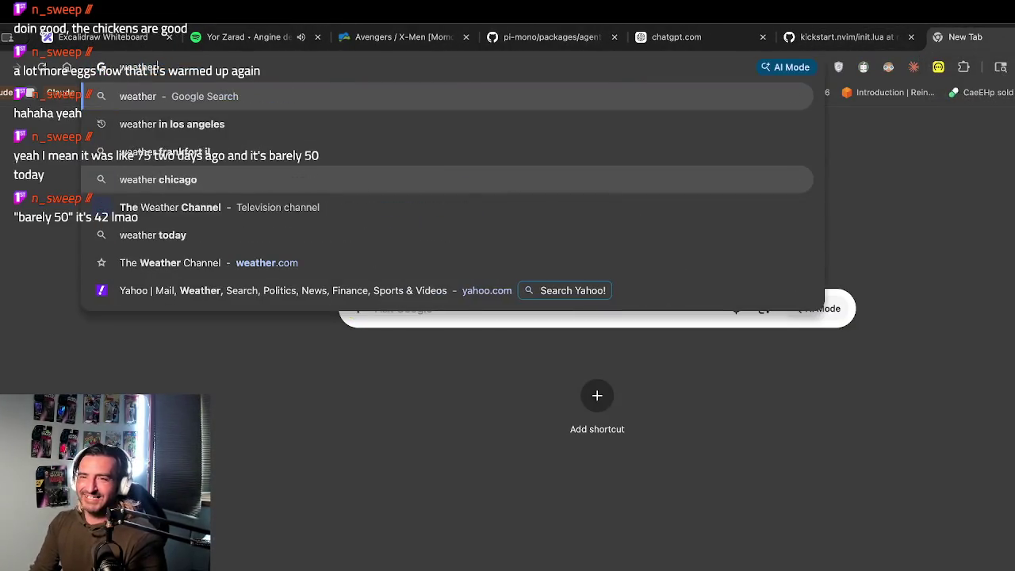
pyautogui.write(' chicago')
# Step: Run the 'weather chicago' search to show Chicago's 45°F partly sunny forecast
pyautogui.press('Return')
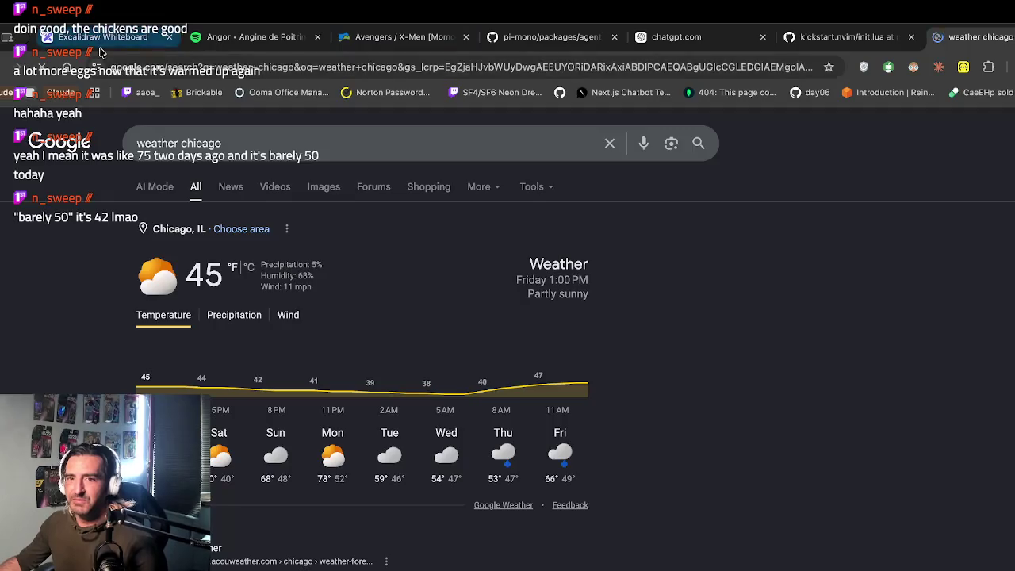
# Step: Return to the Excalidraw whiteboard, then switch to the Spotify tab with the Vol.II album
pyautogui.hotkey('ctrl', '1')
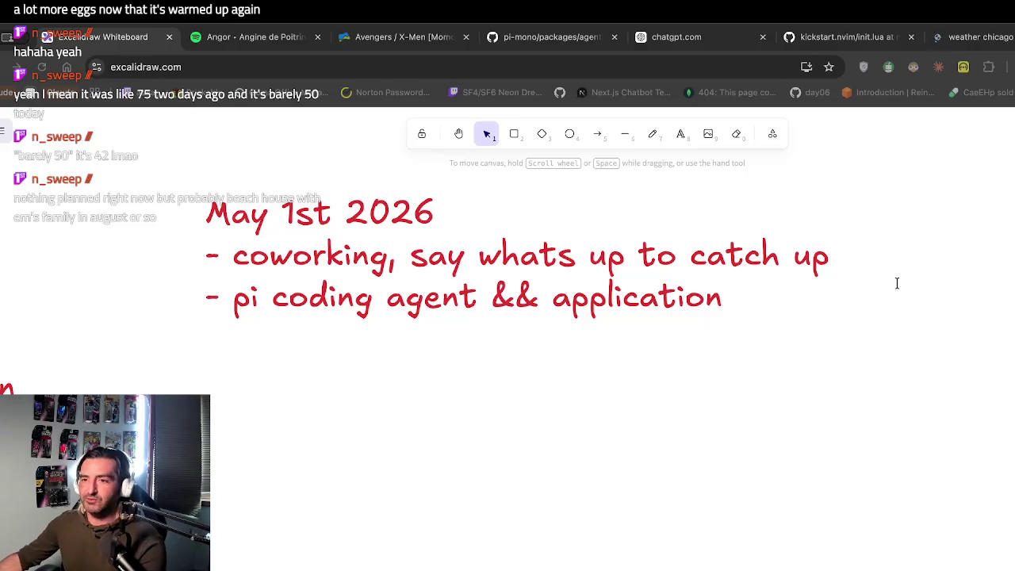
pyautogui.click(231, 45)
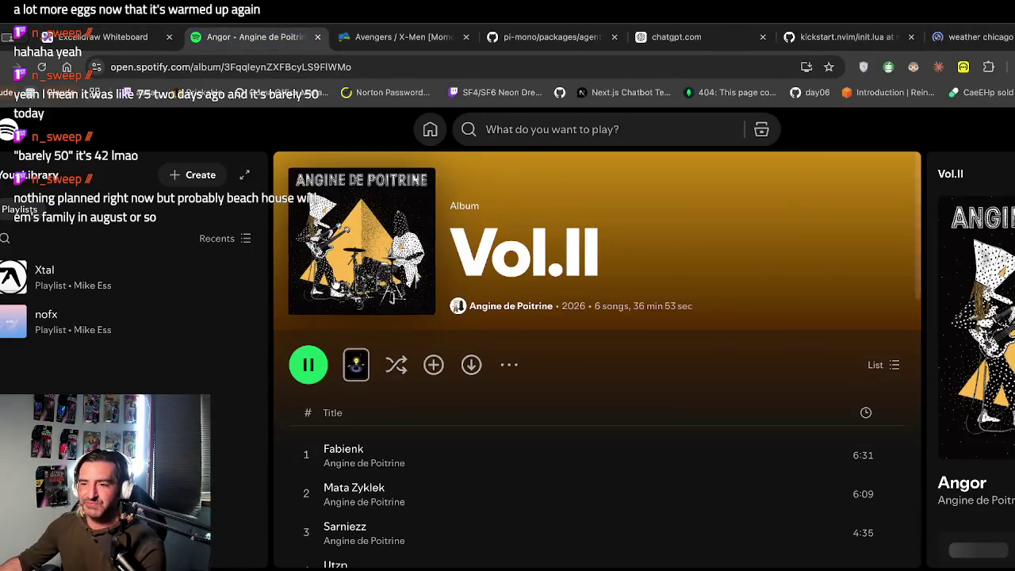
# Step: Scroll the Vol.II track list down to the 6:16 closing track Angor, then open a new tab
pyautogui.scroll(-3, 537, 521)
pyautogui.scroll(-2, 538, 521)
pyautogui.scroll(1, 392, 308)
pyautogui.scroll(-1, 569, 468)
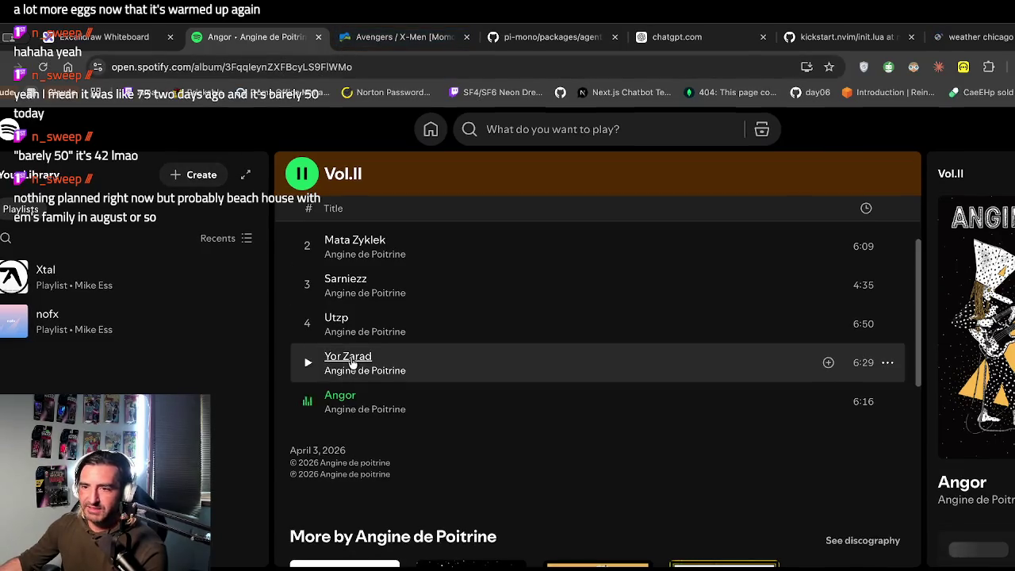
pyautogui.hotkey('ctrl', 't')
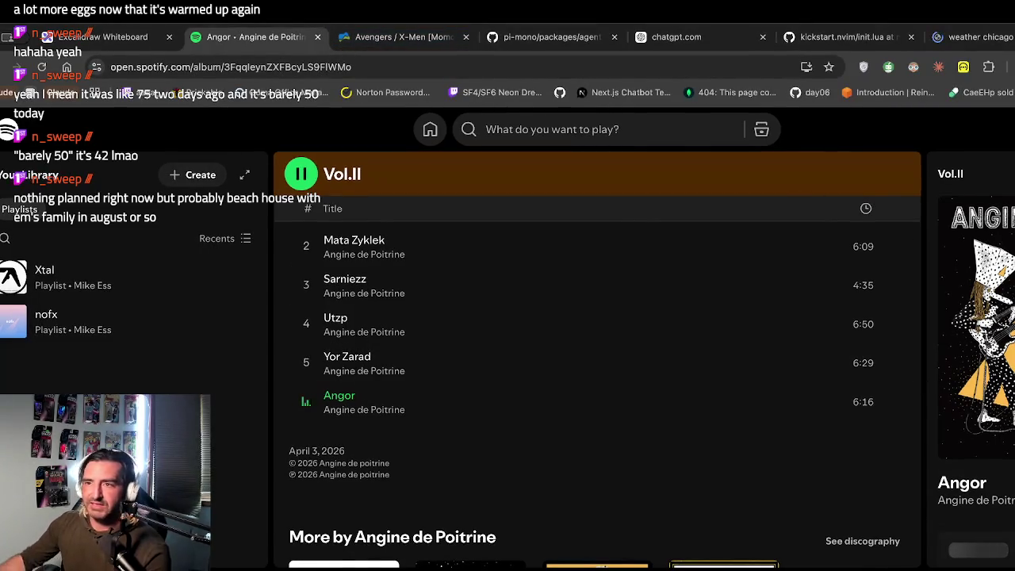